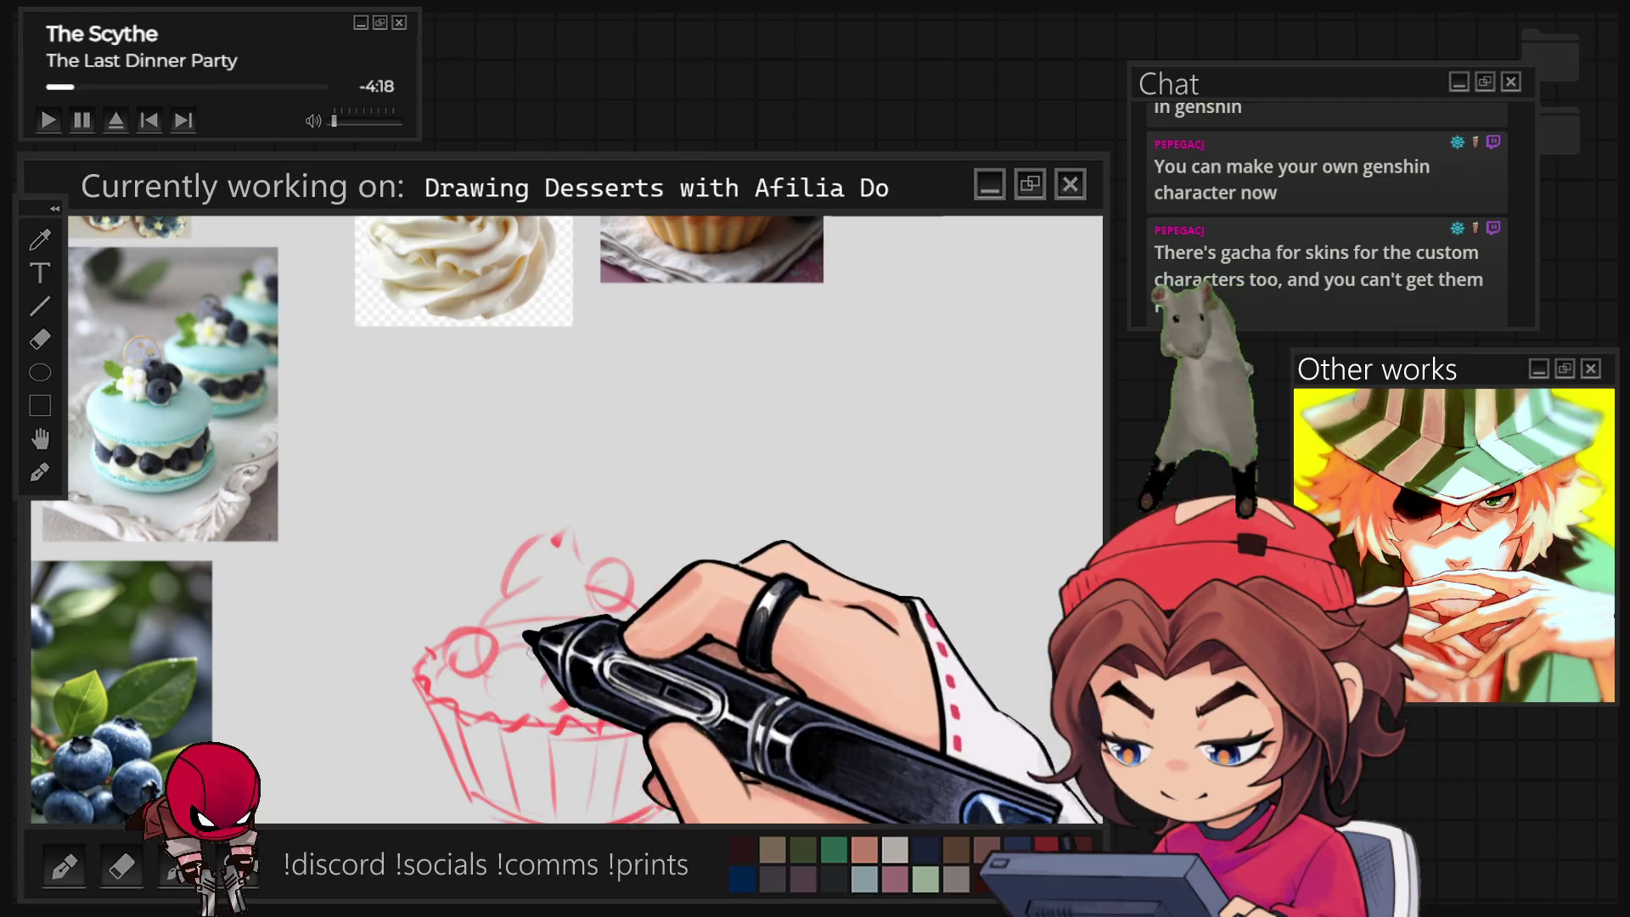
Sketch blueberry circles, a topping swirl and a curved stroke along the cupcake's top in red.
{"action": "left_click_drag", "start_coordinate": [550, 641], "coordinate": [545, 594]}
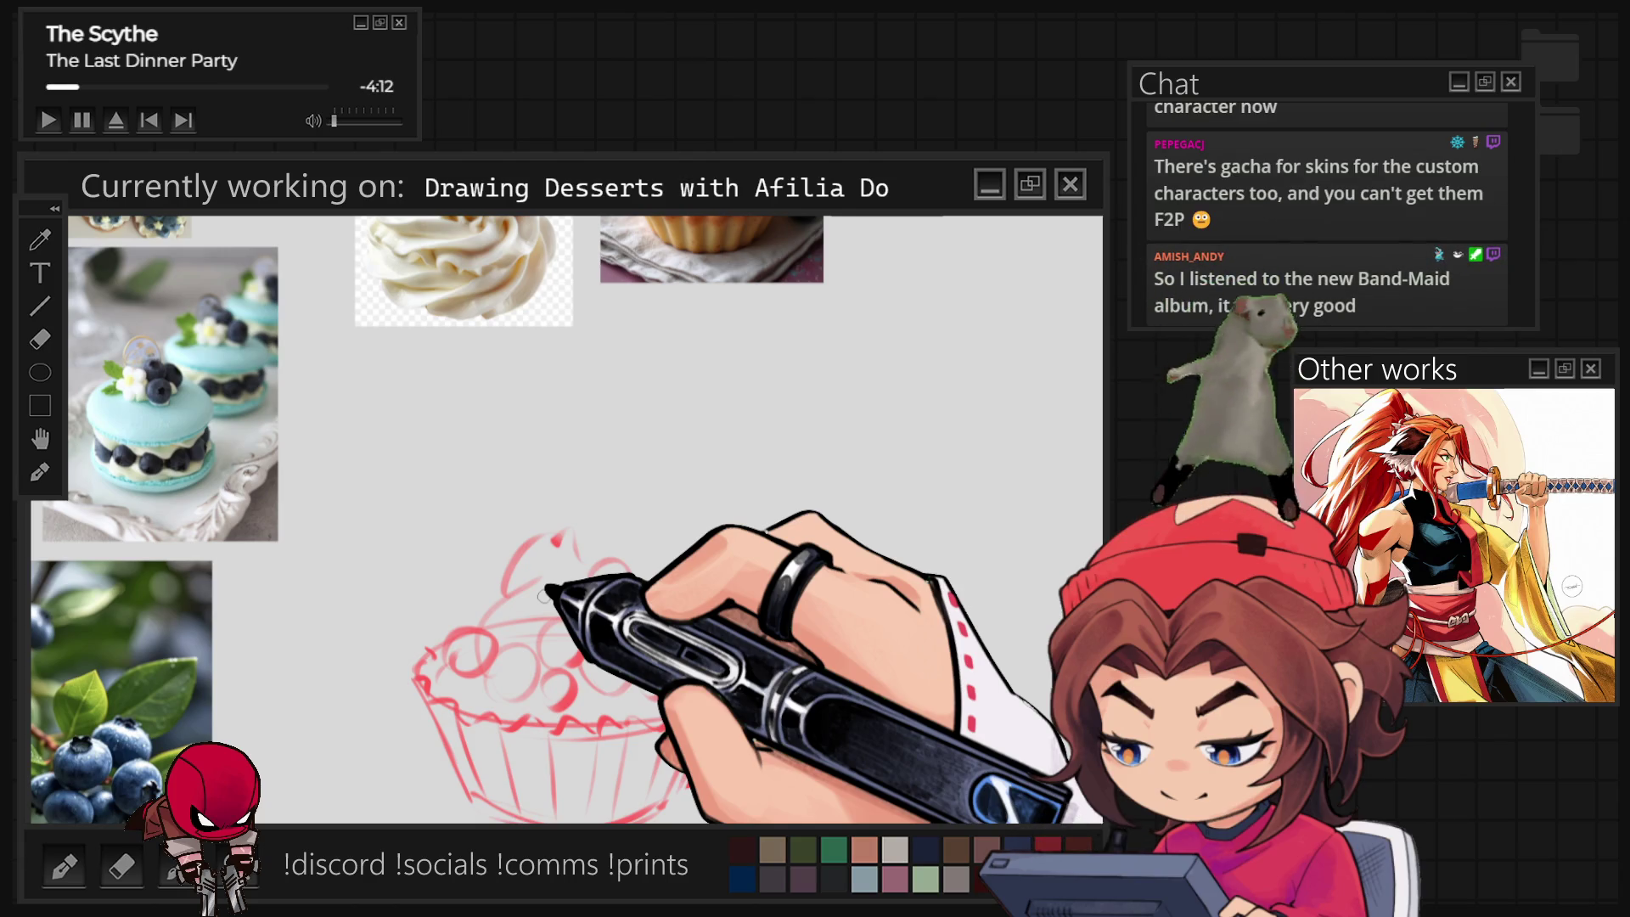
{"action": "left_click_drag", "start_coordinate": [546, 594], "coordinate": [629, 589]}
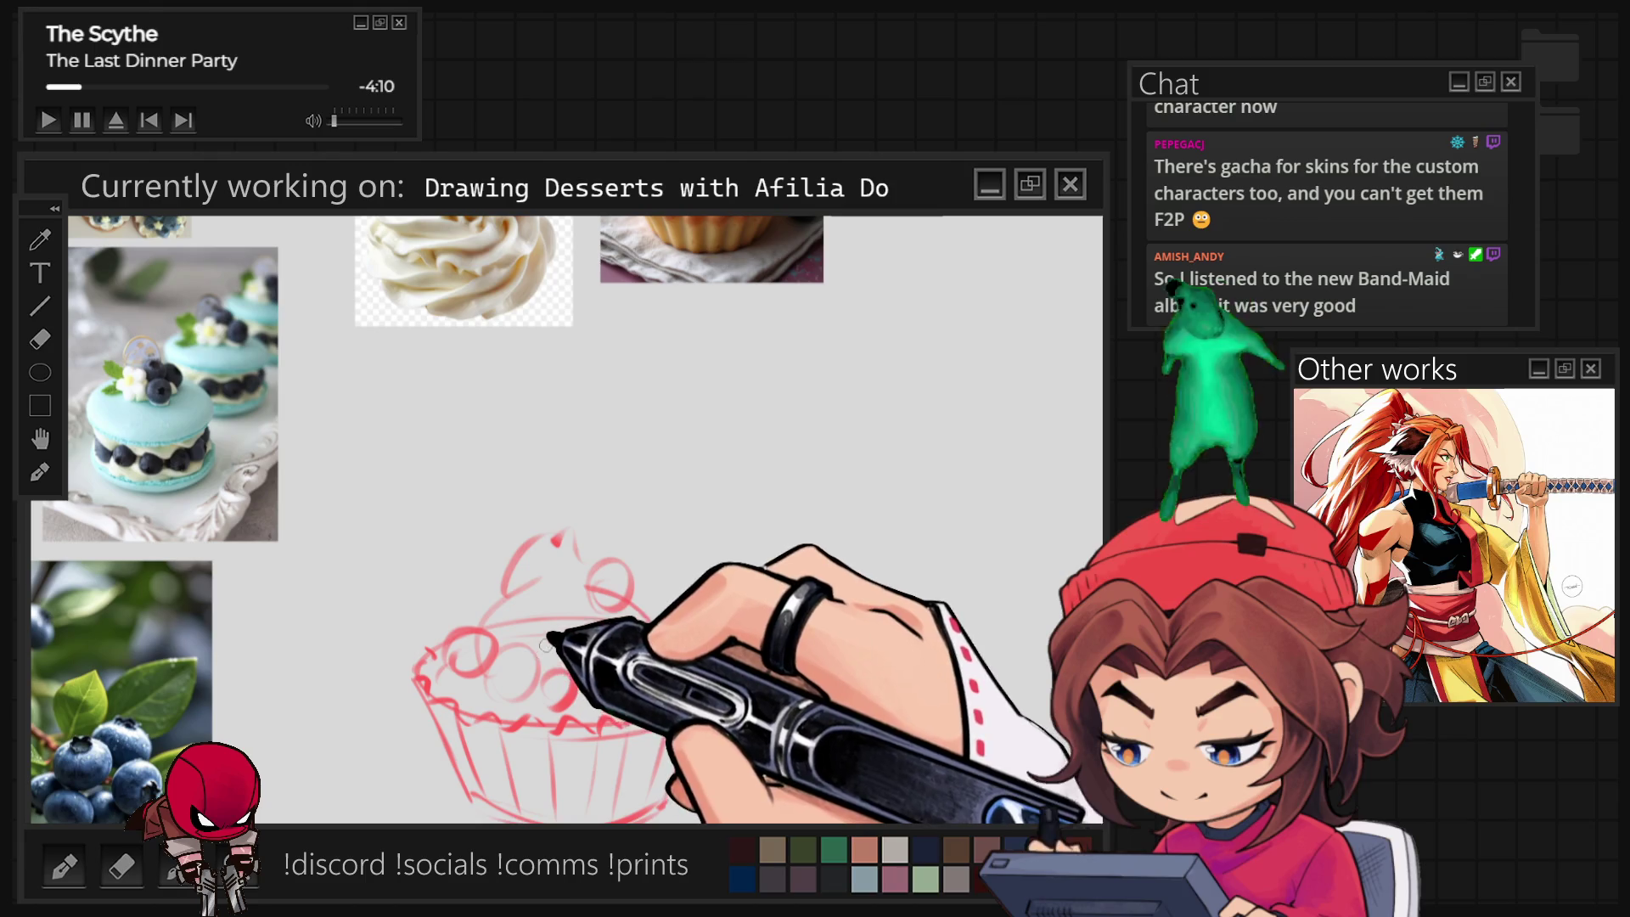
{"action": "left_click_drag", "start_coordinate": [538, 629], "coordinate": [548, 673]}
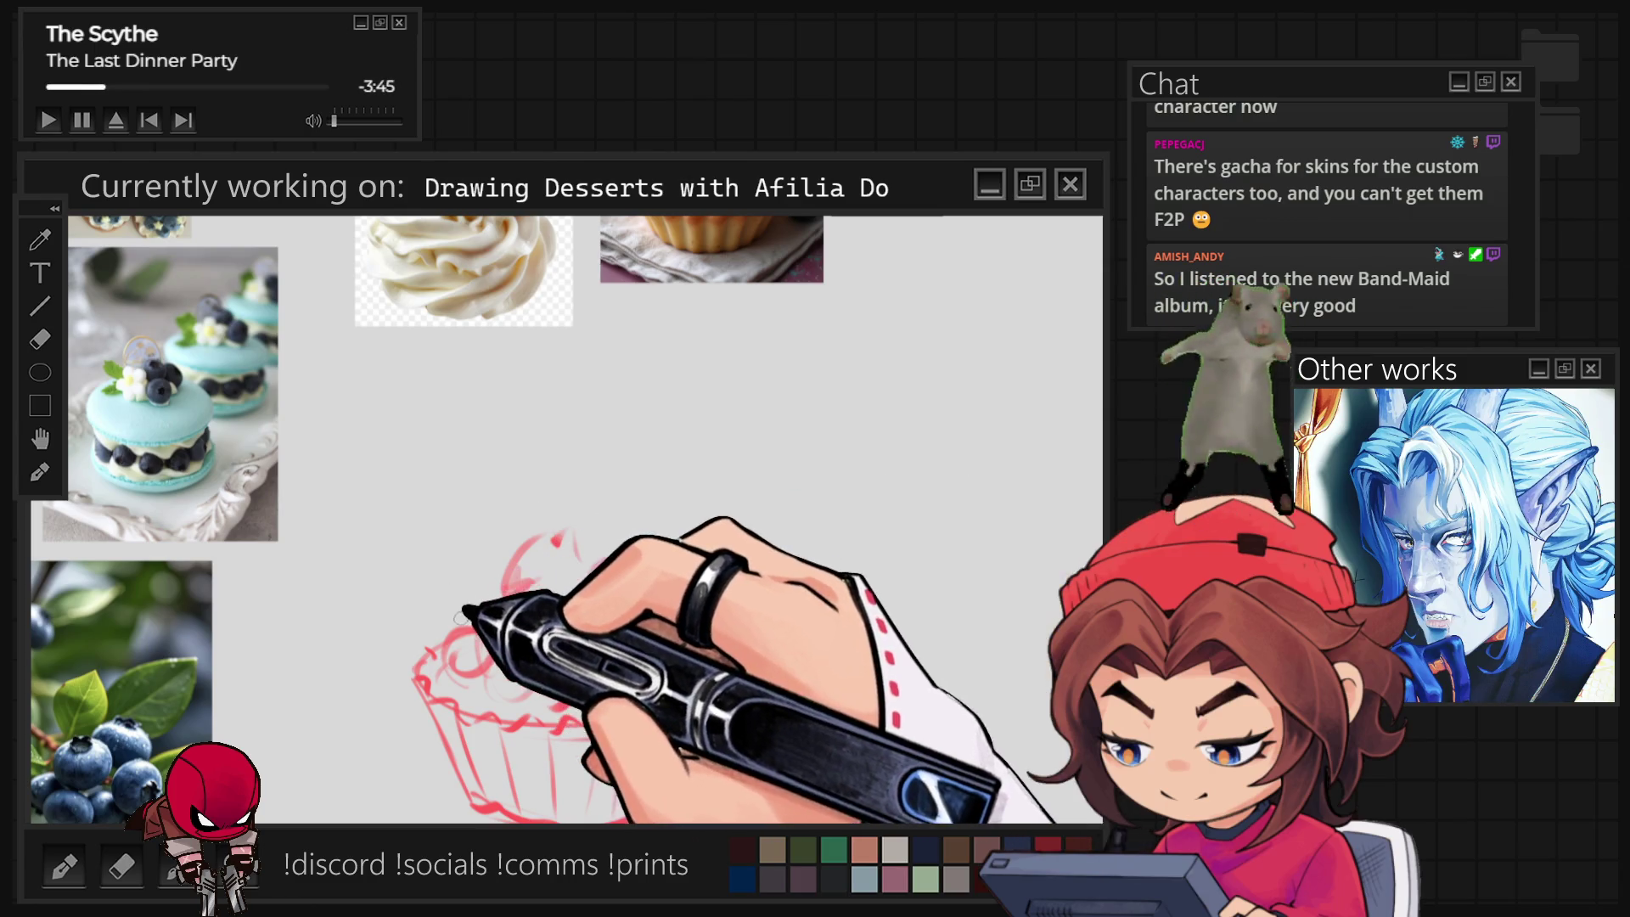
{"action": "left_click_drag", "start_coordinate": [454, 565], "coordinate": [467, 631]}
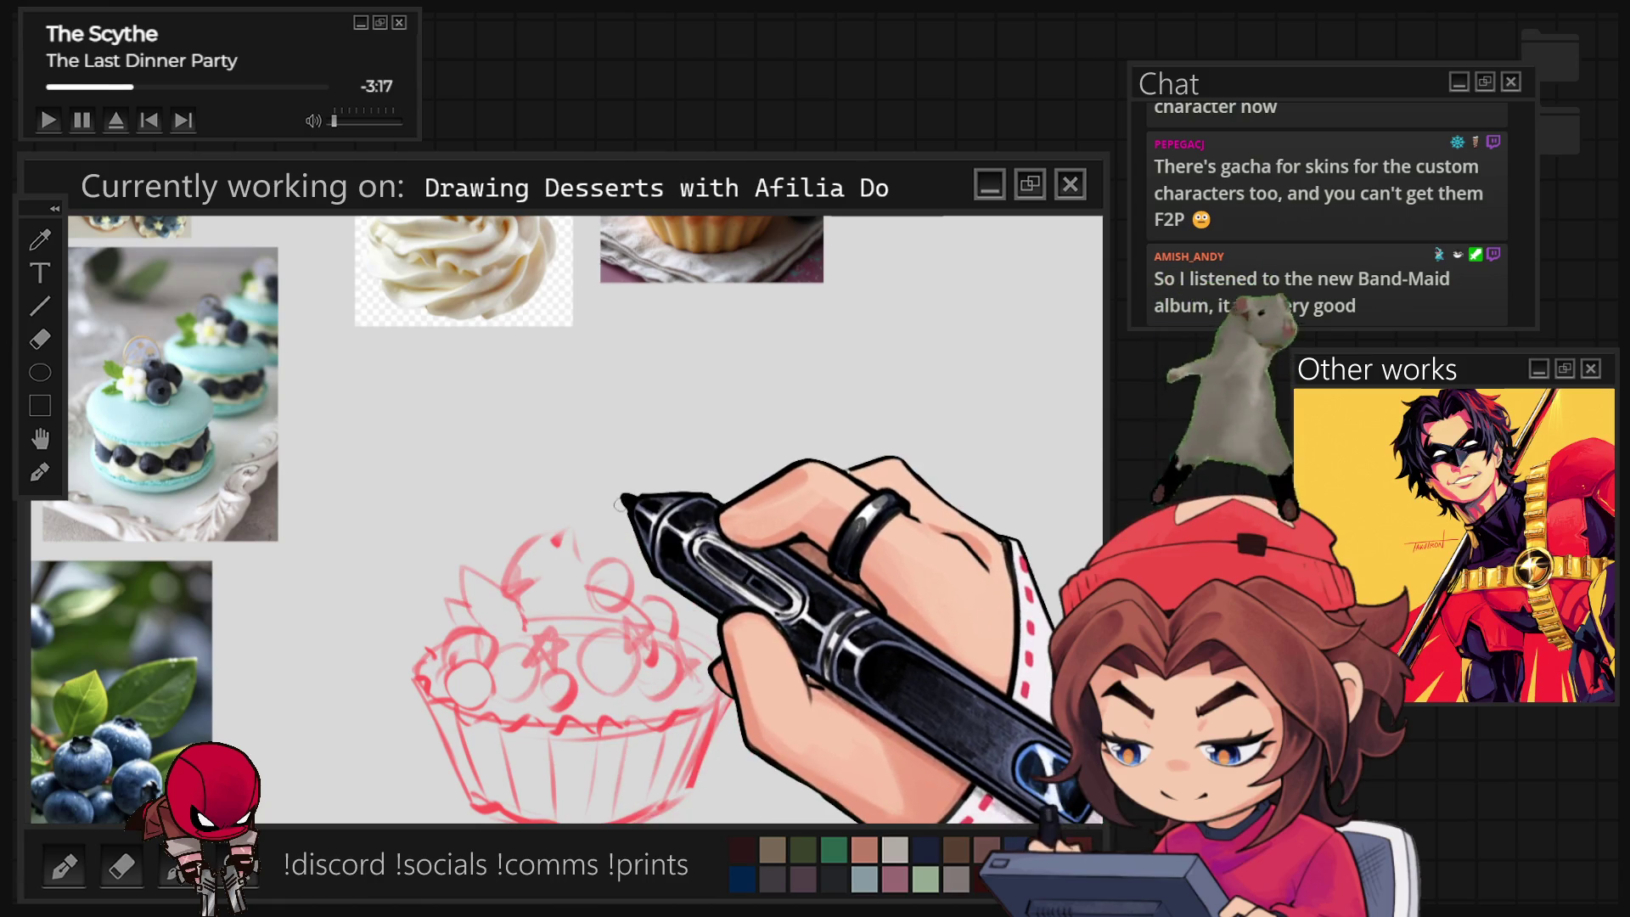
{"action": "scroll", "coordinate": [541, 556], "scroll_direction": "down", "scroll_amount": 2}
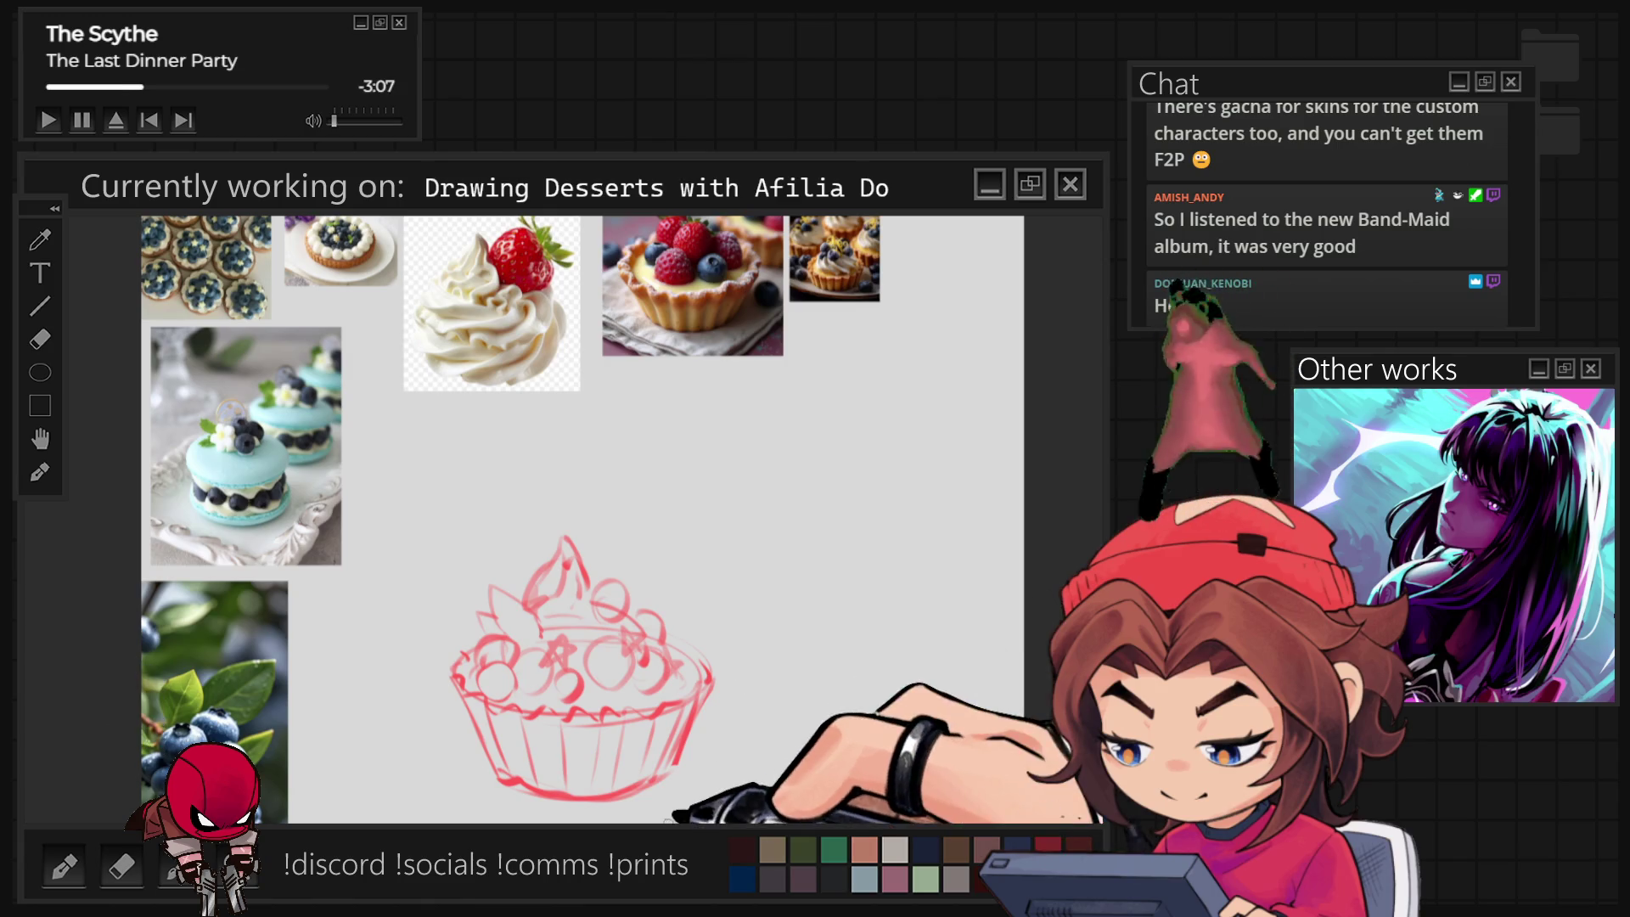
{"action": "scroll", "coordinate": [665, 815], "scroll_direction": "up", "scroll_amount": 1}
{"action": "scroll", "coordinate": [665, 815], "scroll_direction": "up", "scroll_amount": 1}
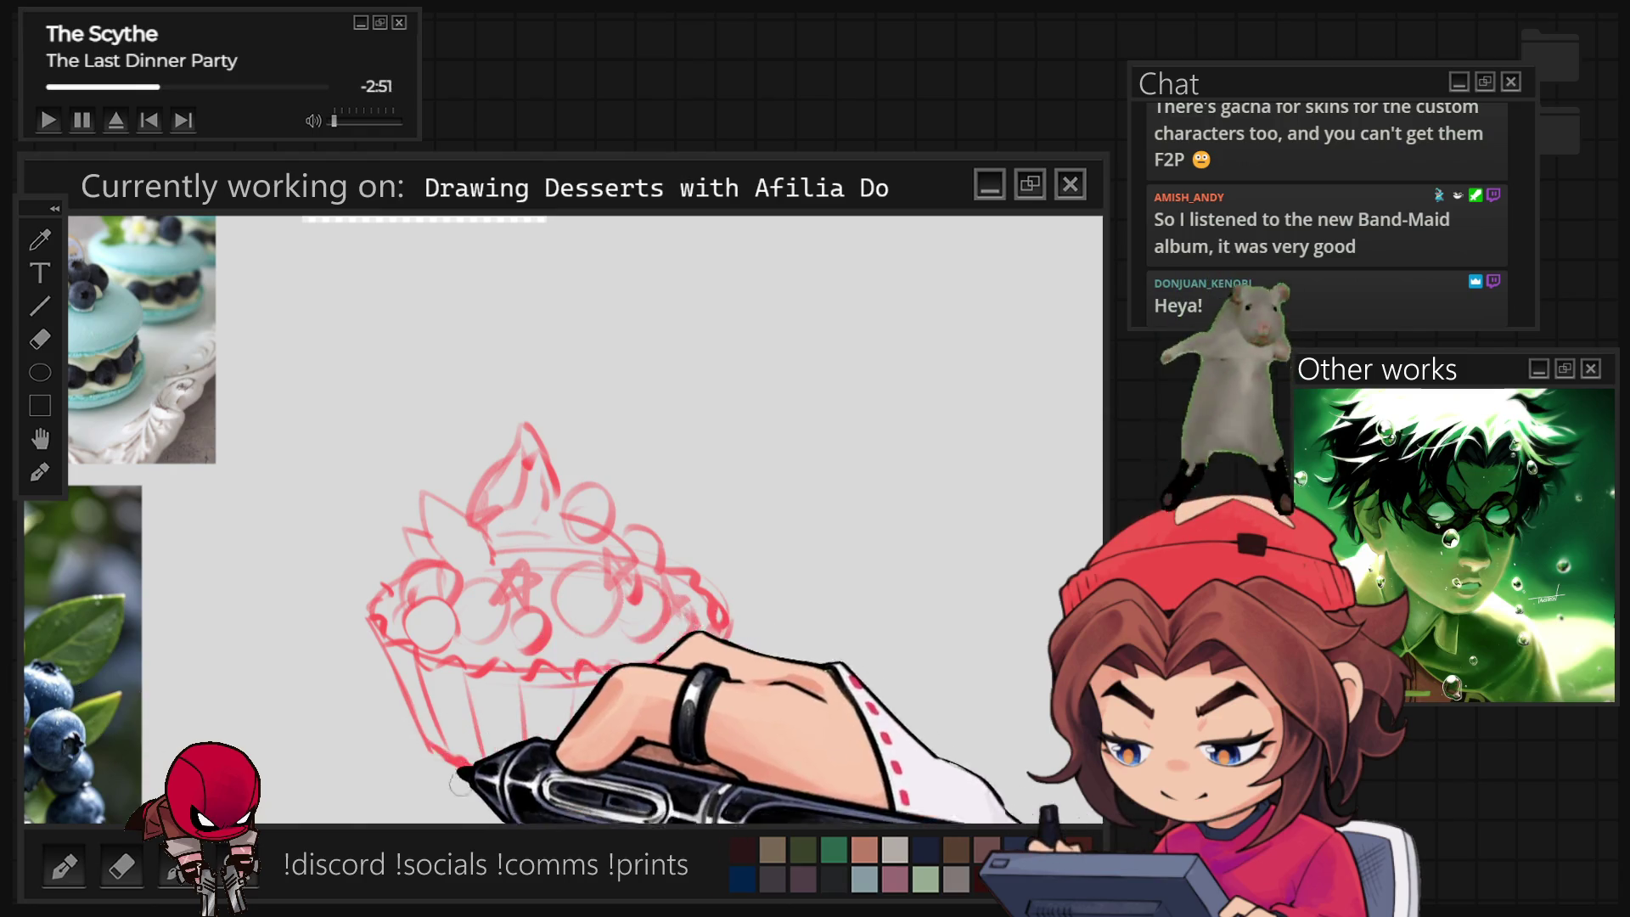
{"action": "left_click_drag", "start_coordinate": [476, 770], "coordinate": [687, 736]}
Trace a bold wrapper outline, then redraw the blueberry circles and star on top.
{"action": "left_click_drag", "start_coordinate": [726, 631], "coordinate": [695, 745]}
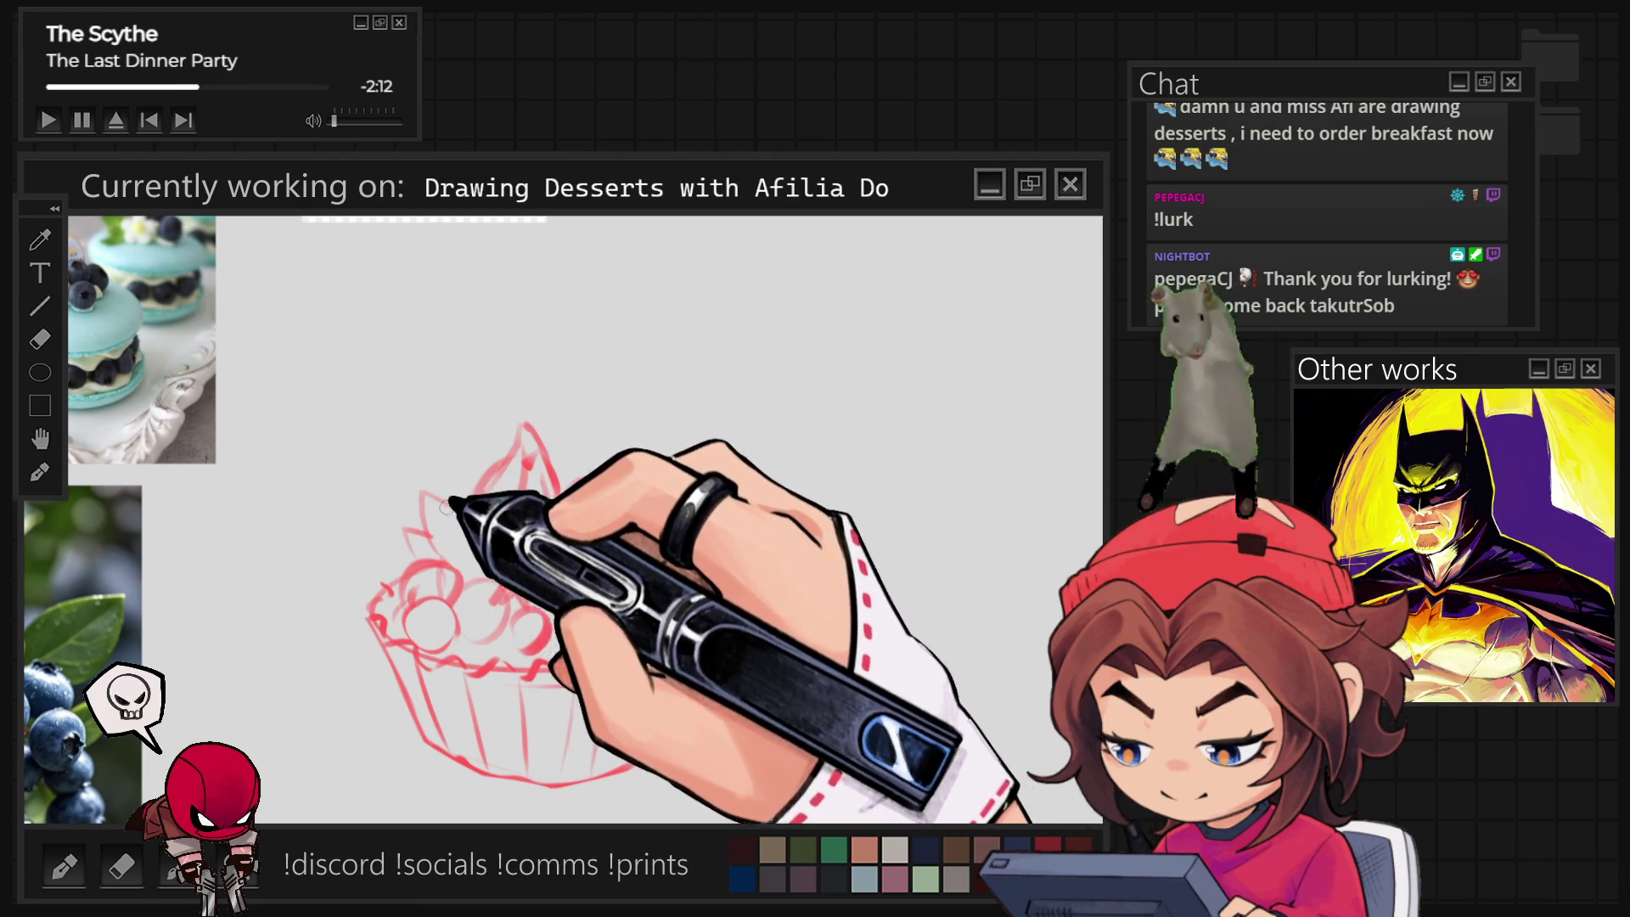
{"action": "left_click_drag", "start_coordinate": [430, 487], "coordinate": [423, 503]}
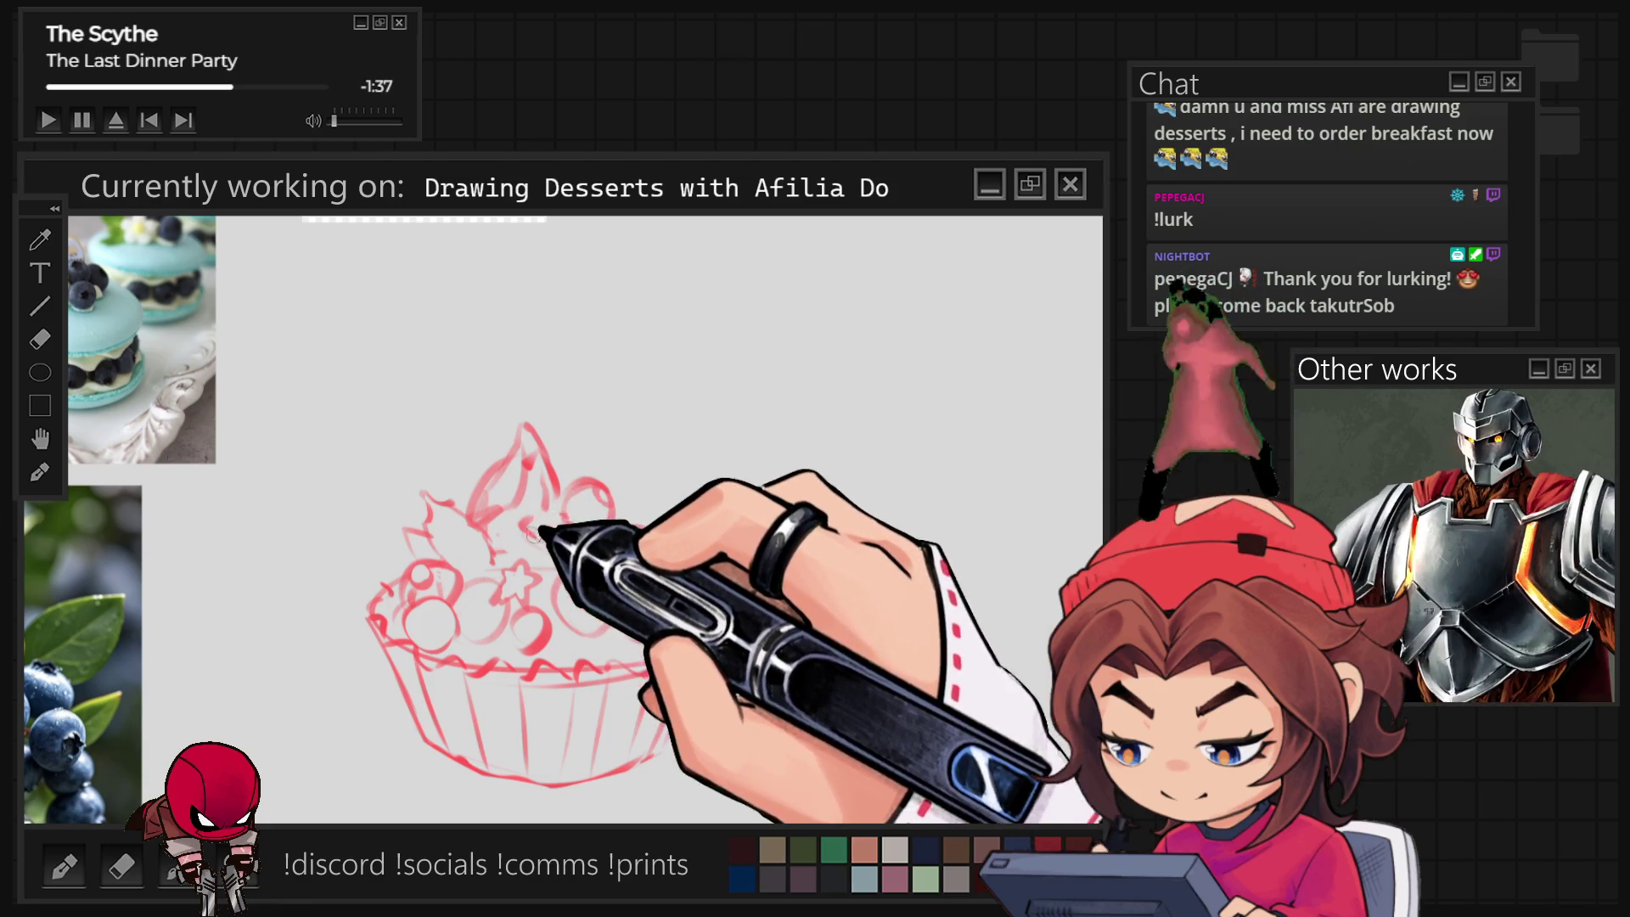
{"action": "scroll", "coordinate": [652, 507], "scroll_direction": "down", "scroll_amount": 2}
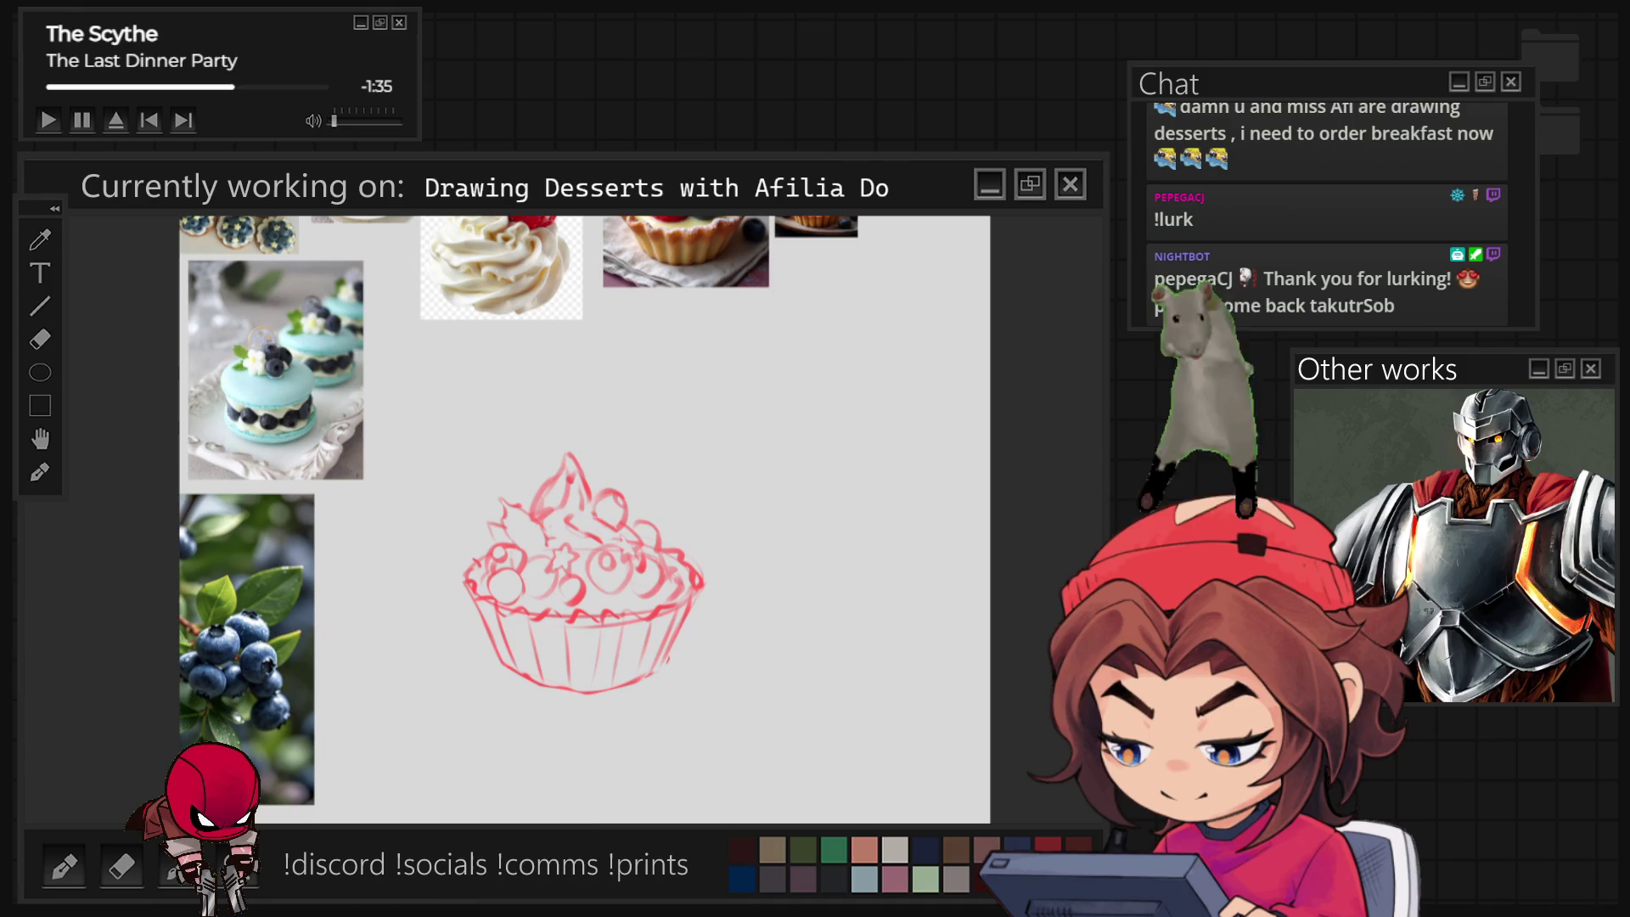
Check the sketch mirrored, enlarge the brush and undo a rough saucer stroke.
{"action": "key", "text": "m"}
{"action": "key", "text": "m"}
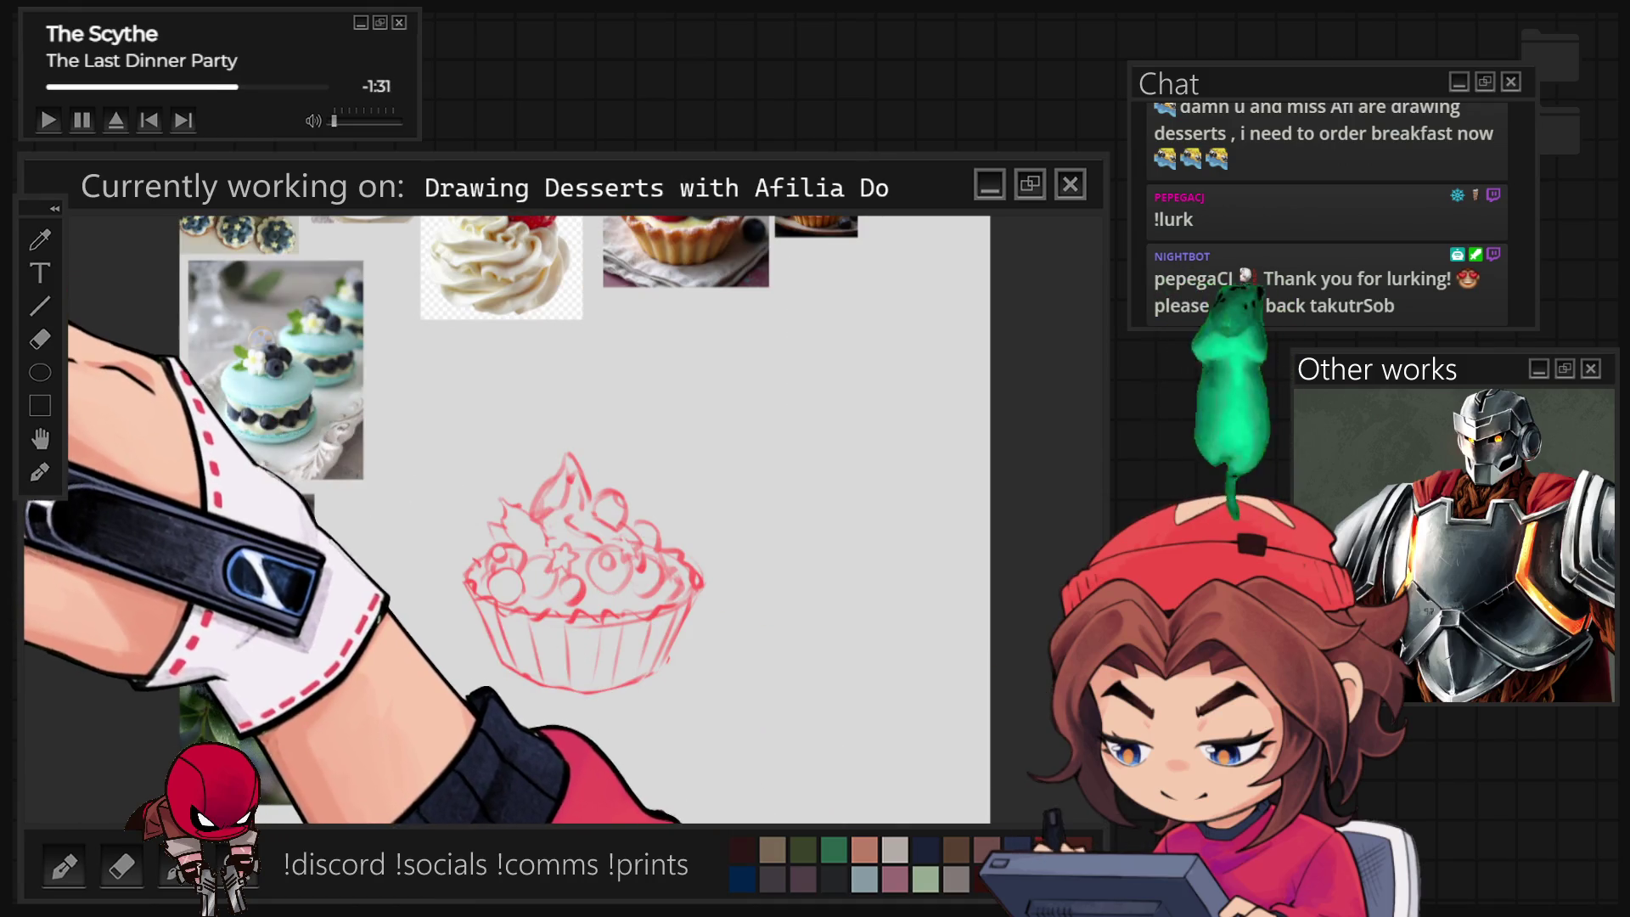
{"action": "key", "text": "bracketright"}
{"action": "key", "text": "bracketright"}
{"action": "key", "text": "bracketright"}
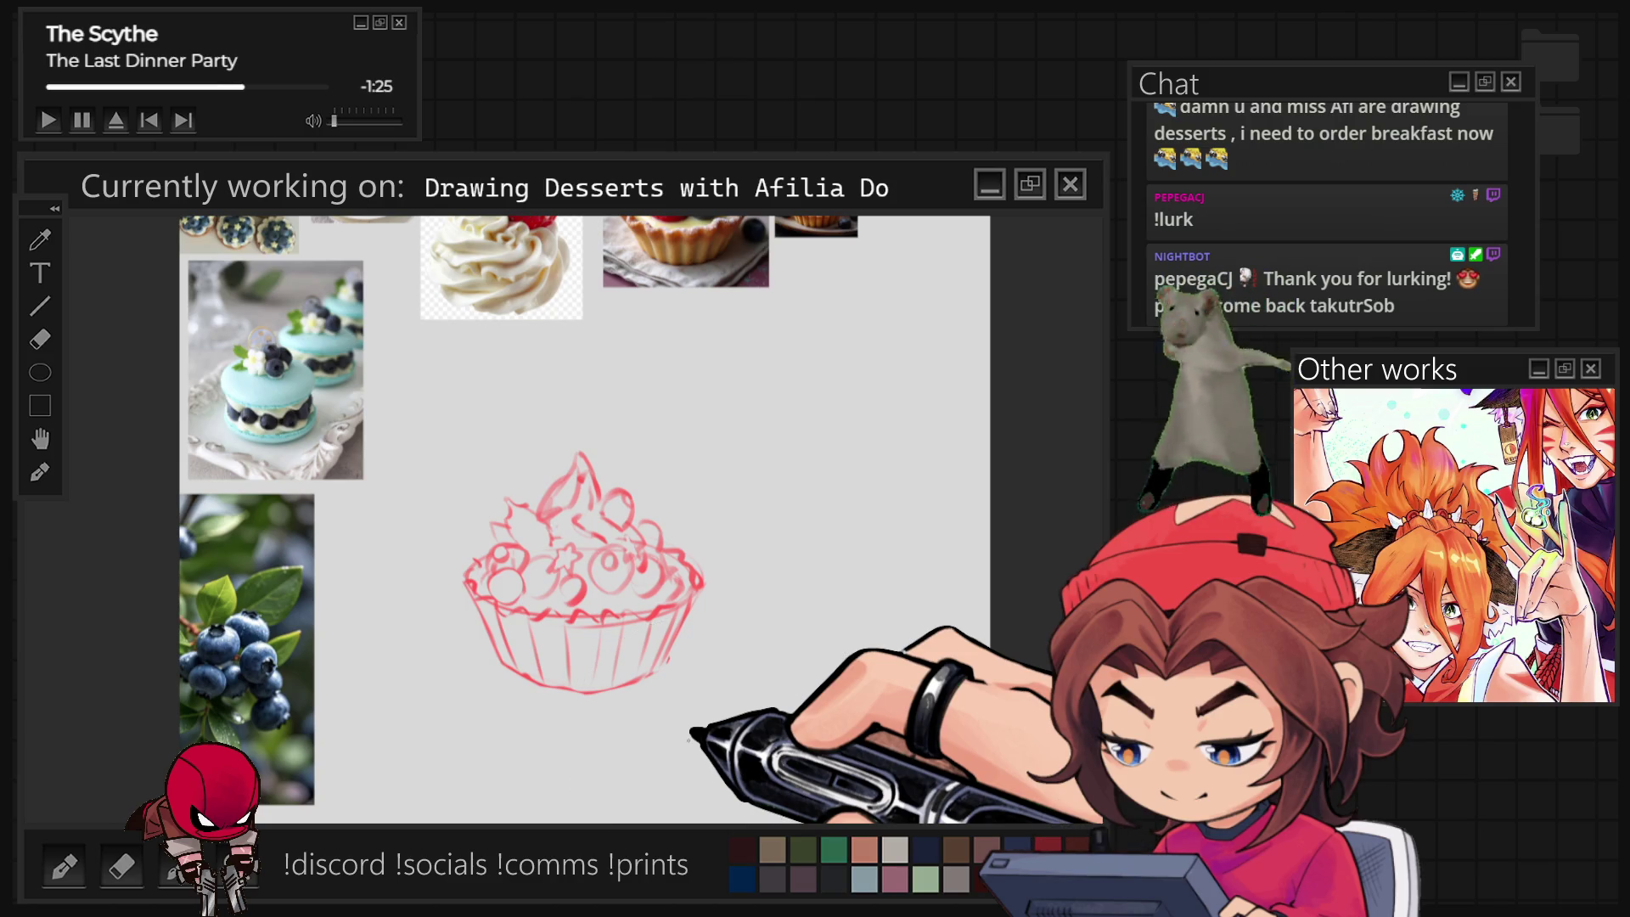
{"action": "left_click_drag", "start_coordinate": [471, 644], "coordinate": [590, 739]}
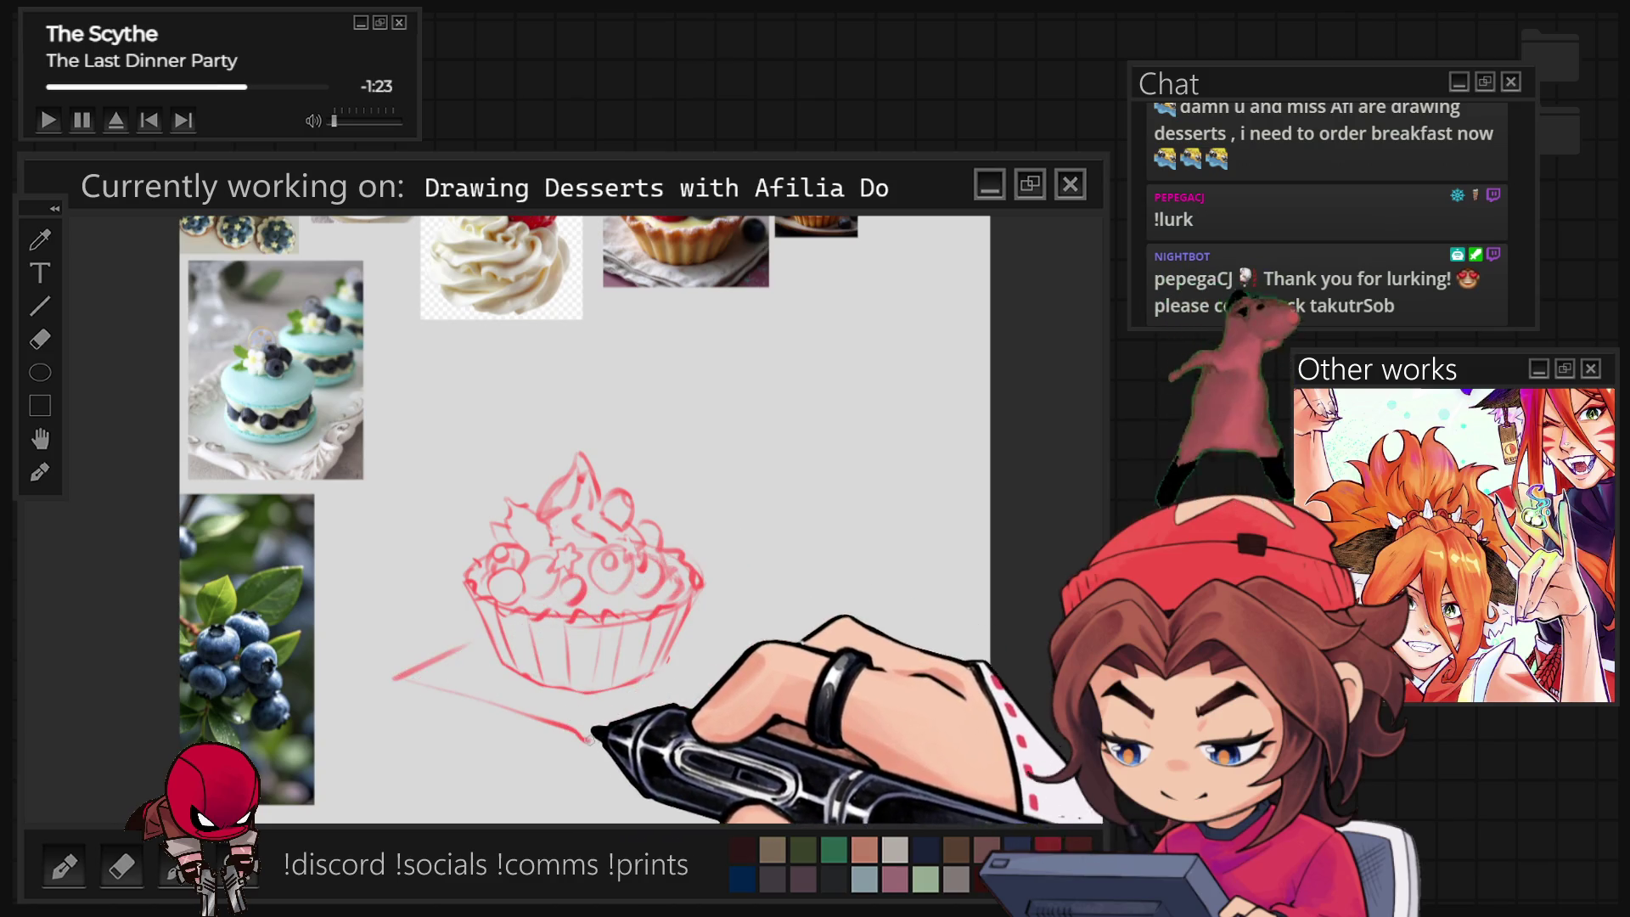
{"action": "key", "text": "ctrl+z"}
{"action": "key", "text": "ctrl+z"}
Redraw the saucer as an ellipse under the cupcake with arcs on both sides.
{"action": "left_click_drag", "start_coordinate": [482, 637], "coordinate": [631, 716]}
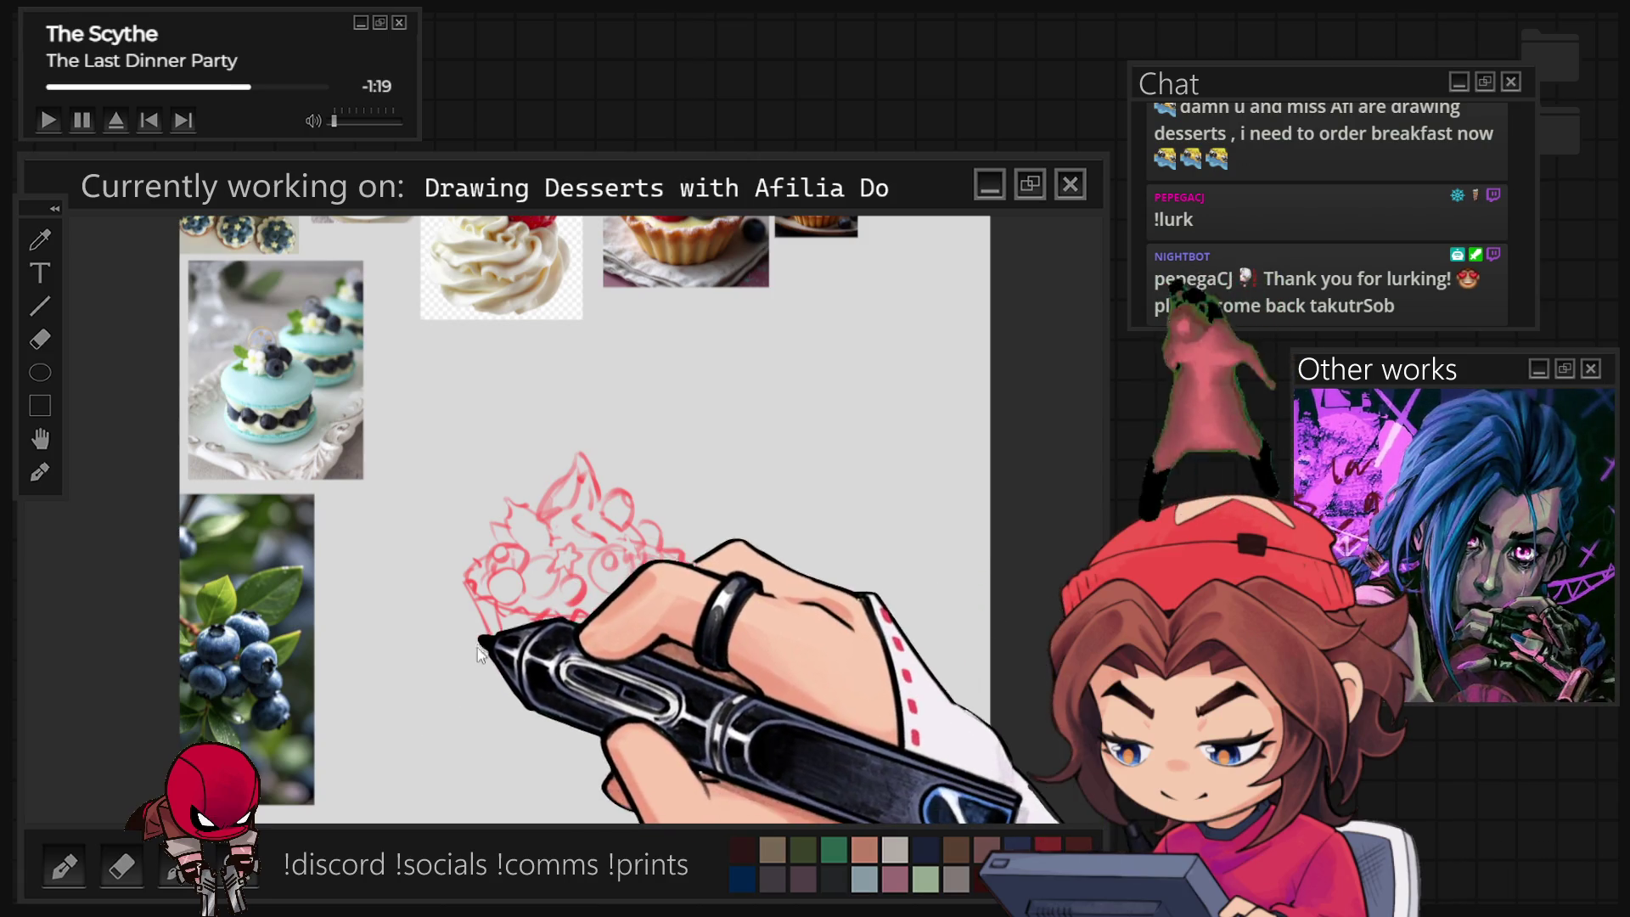
{"action": "left_click_drag", "start_coordinate": [484, 634], "coordinate": [555, 720]}
{"action": "left_click_drag", "start_coordinate": [688, 654], "coordinate": [735, 689]}
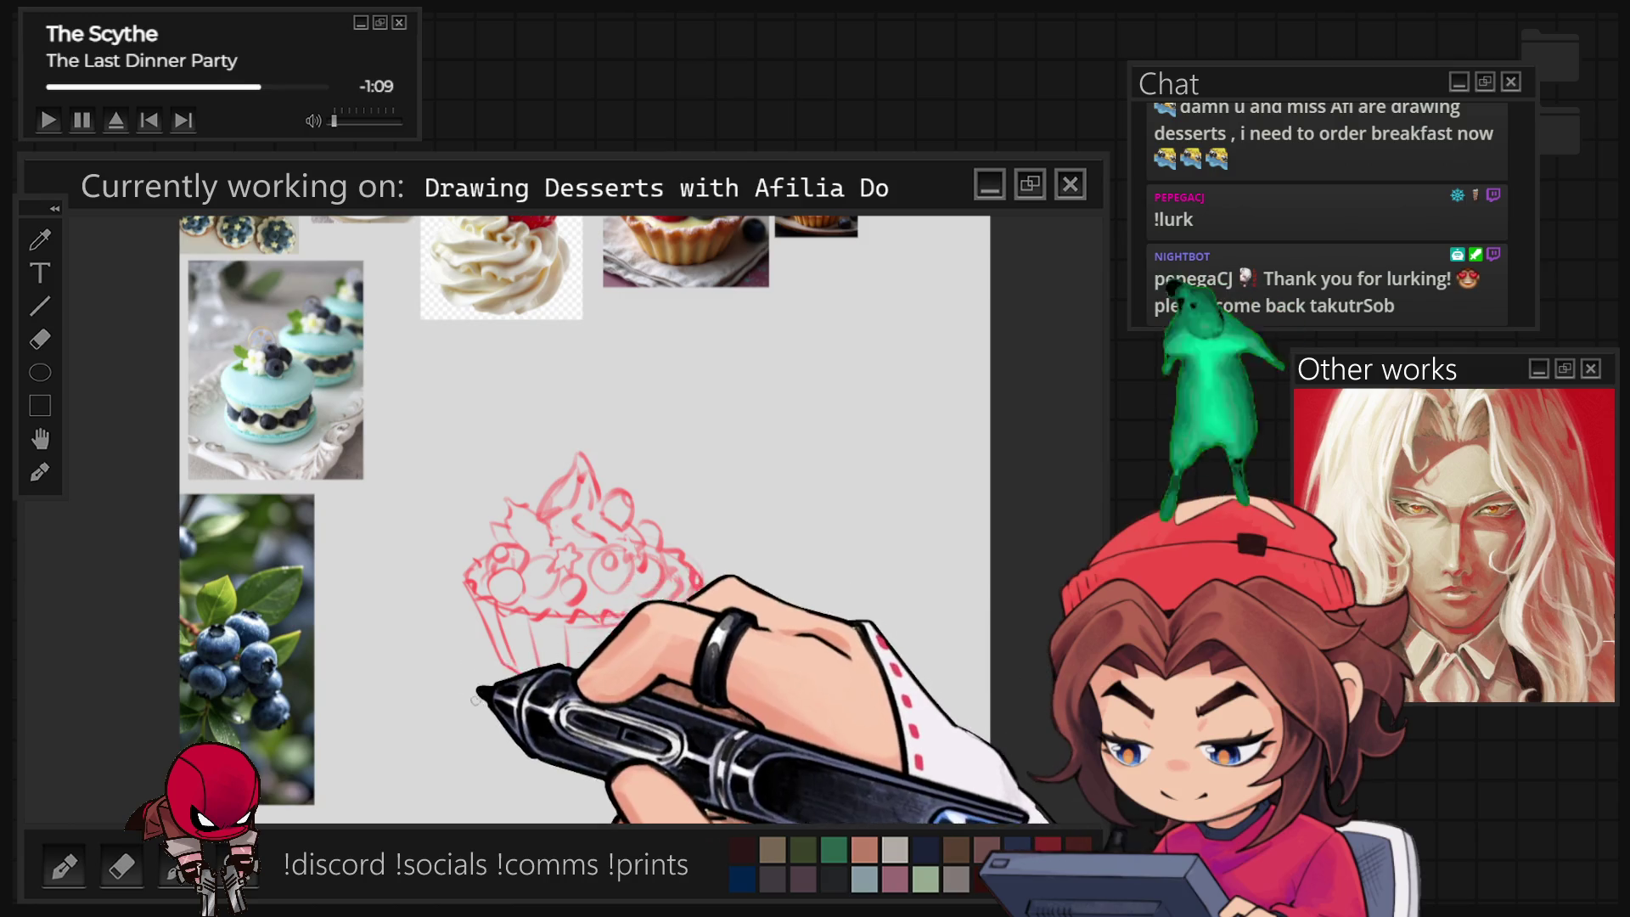
{"action": "left_click_drag", "start_coordinate": [482, 658], "coordinate": [477, 650]}
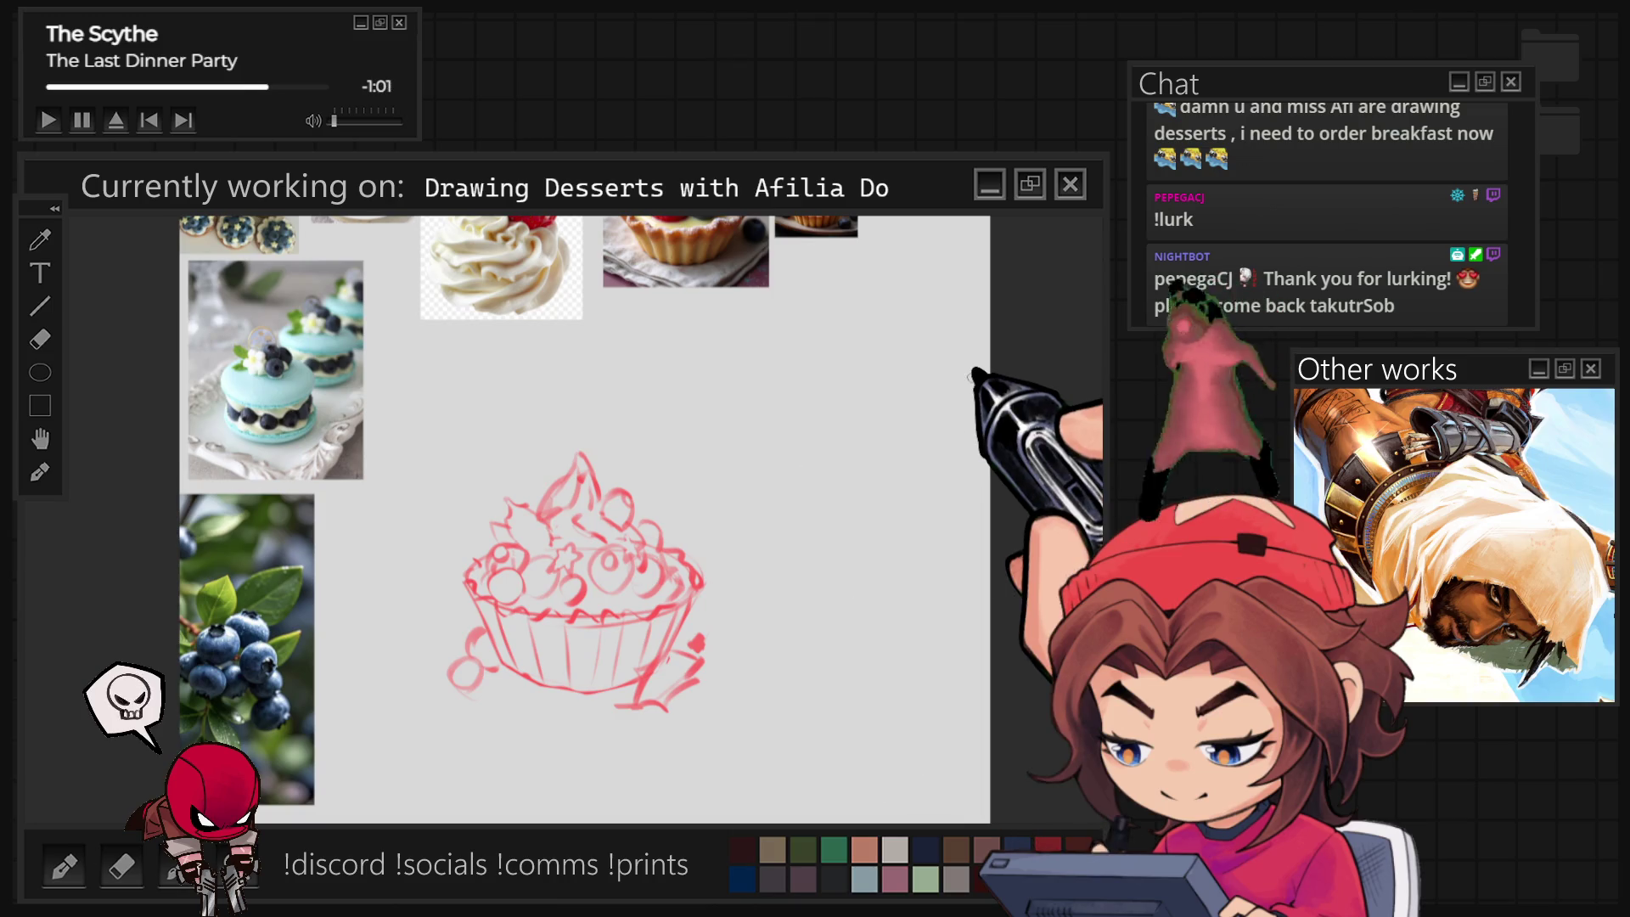
{"action": "scroll", "coordinate": [976, 378], "scroll_direction": "down", "scroll_amount": 2}
{"action": "scroll", "coordinate": [764, 511], "scroll_direction": "up", "scroll_amount": 3}
{"action": "scroll", "coordinate": [698, 478], "scroll_direction": "up", "scroll_amount": 2}
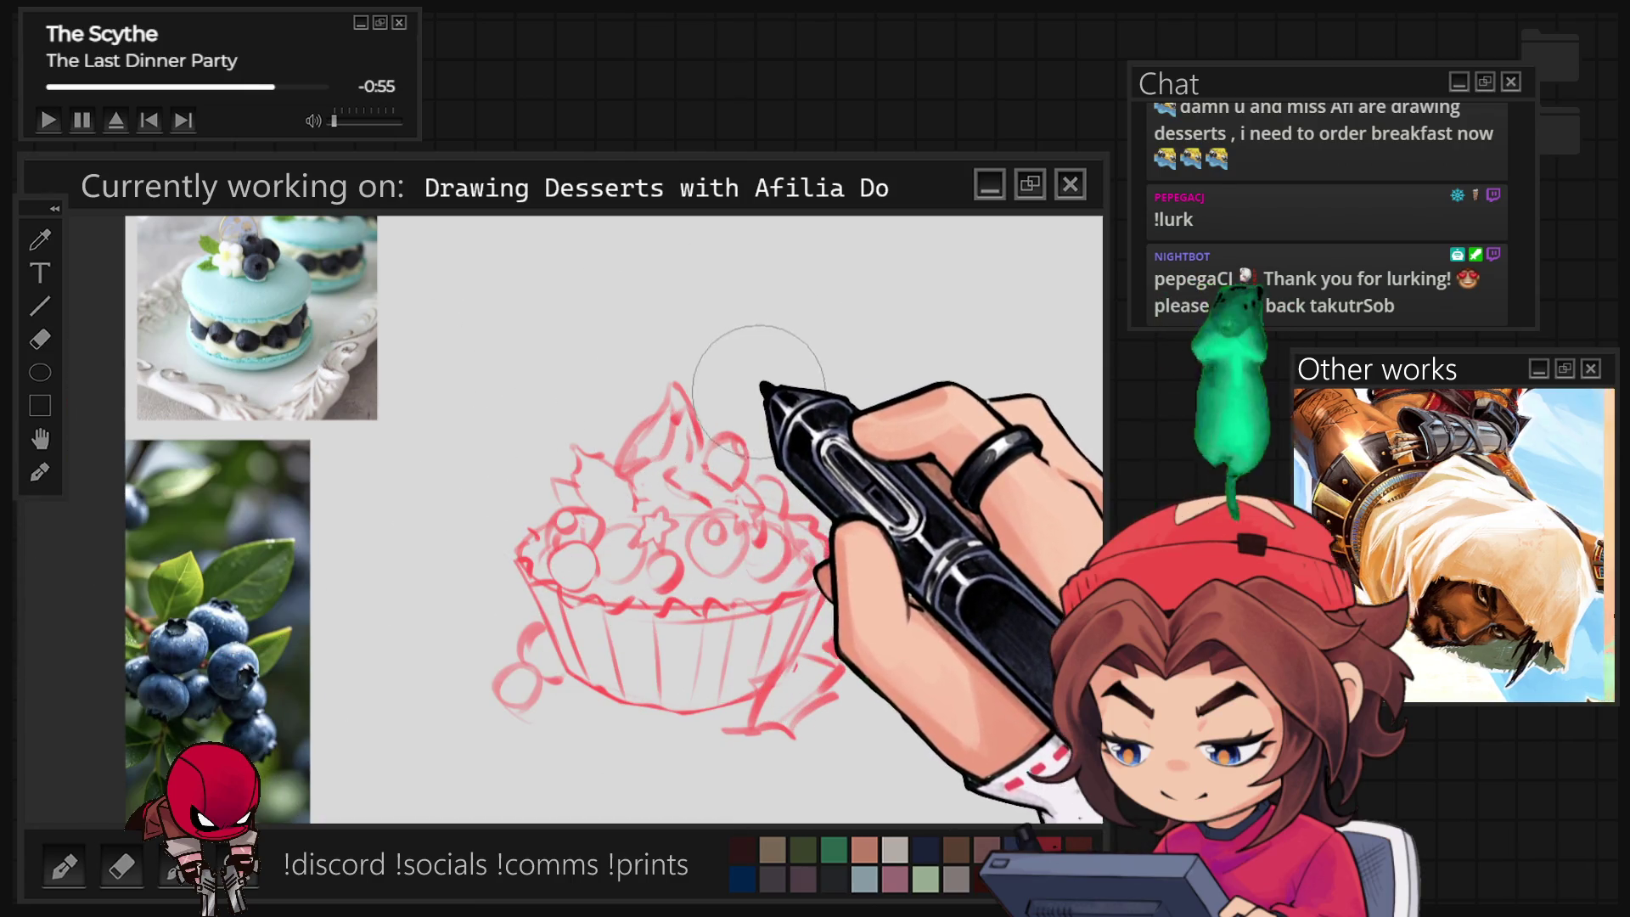
With a smaller brush, draw vertical wrapper stripes and a darker frosting rim, then view the whole canvas.
{"action": "key", "text": "bracketleft"}
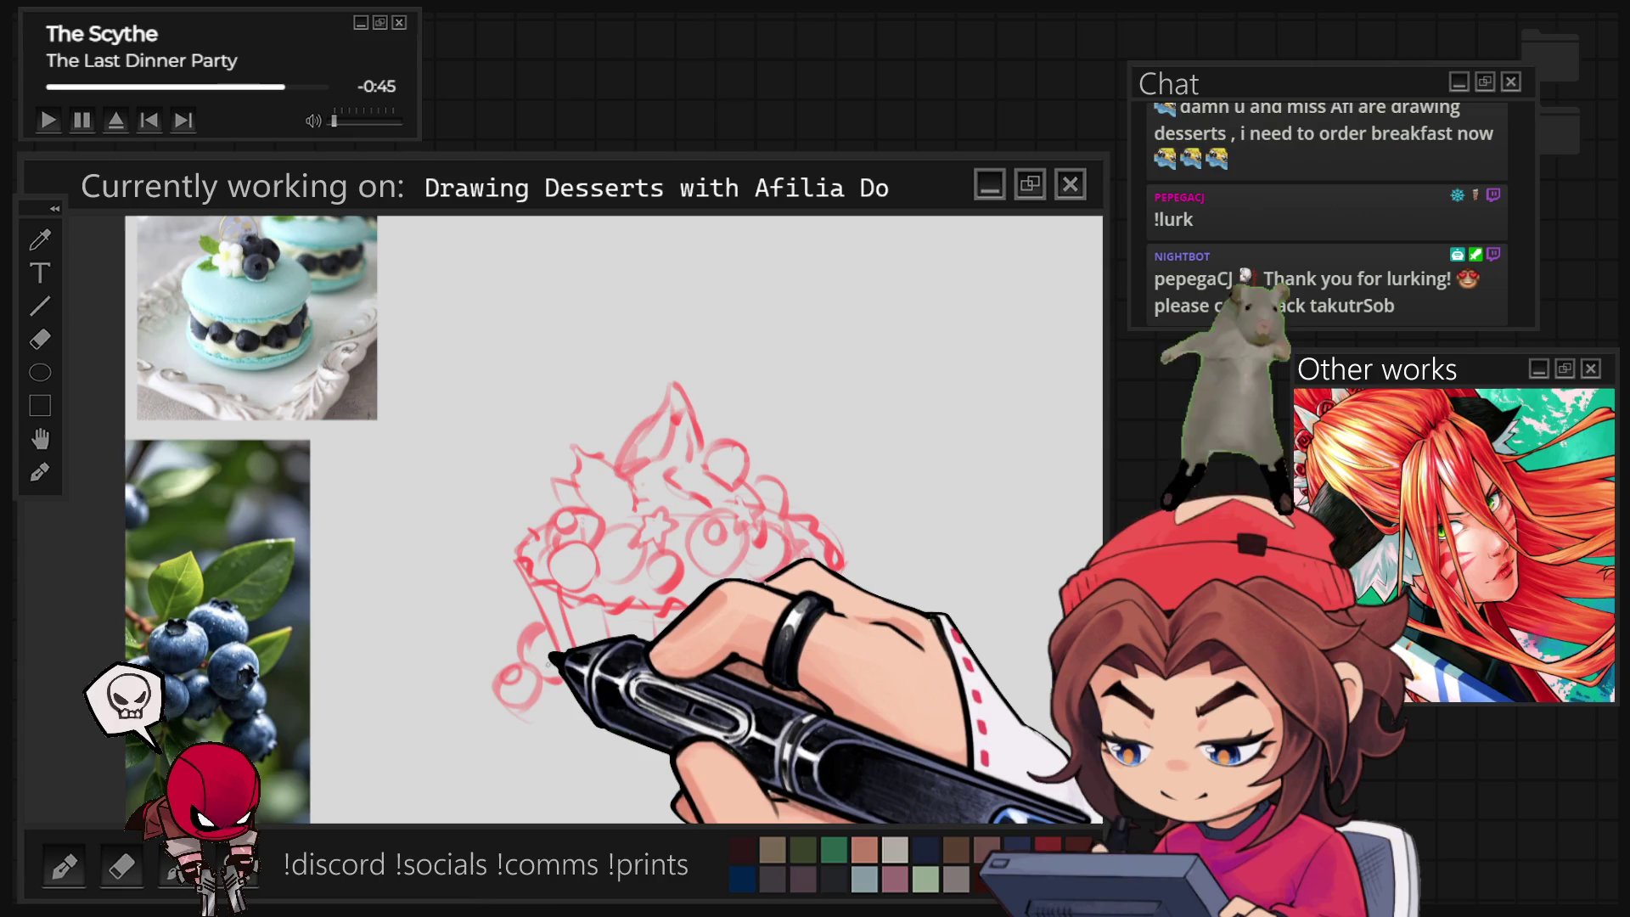
{"action": "left_click_drag", "start_coordinate": [552, 673], "coordinate": [557, 749]}
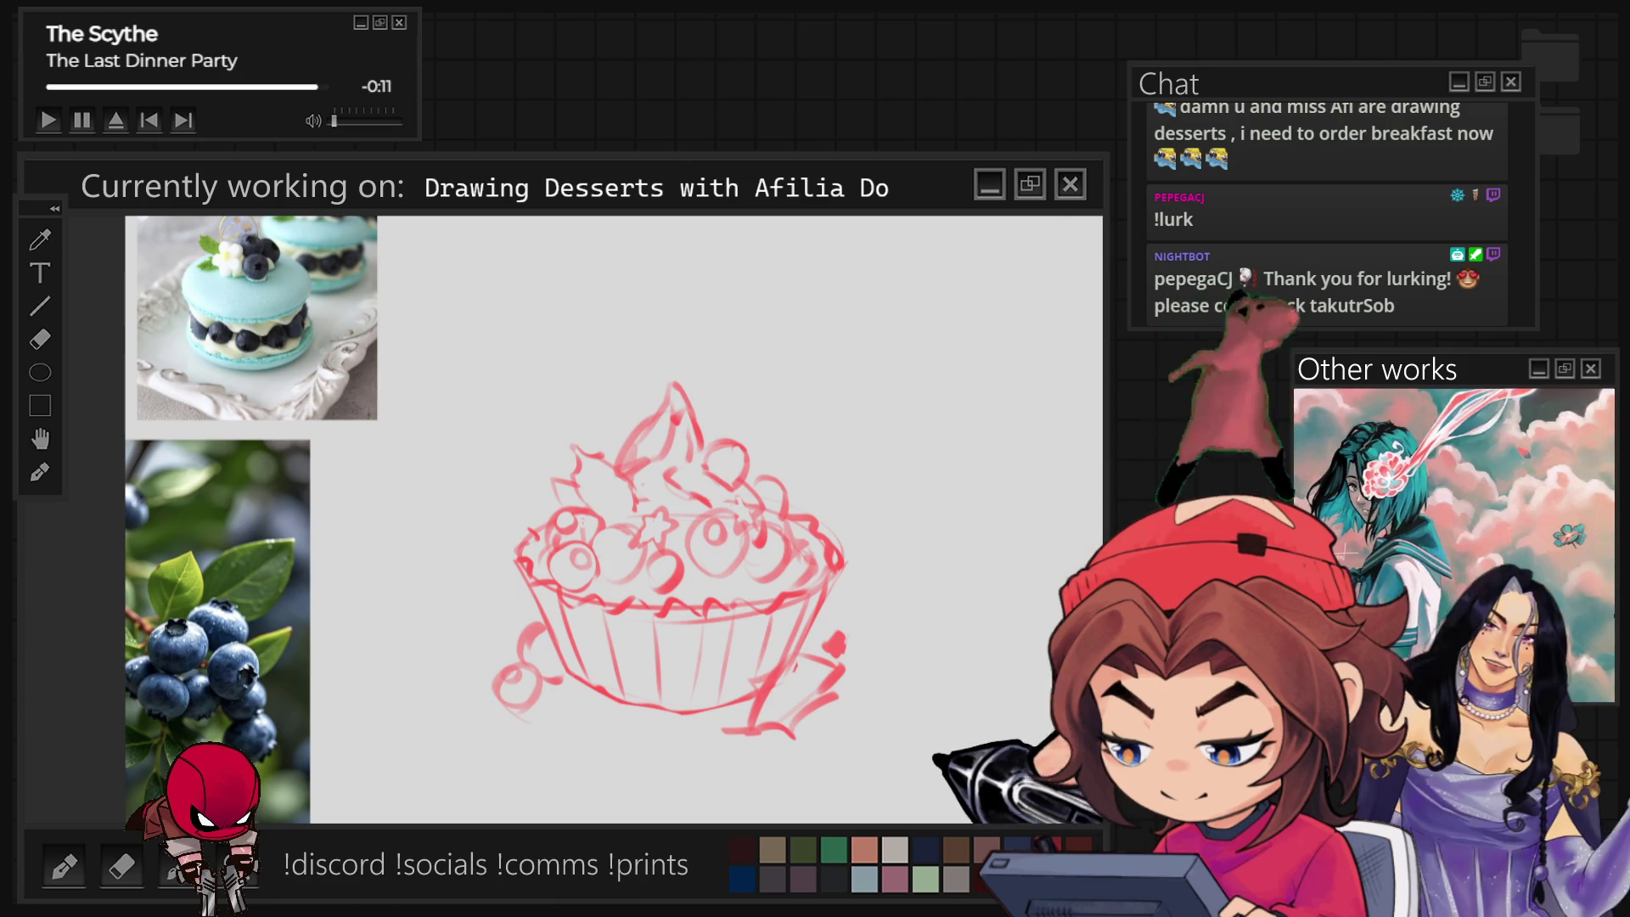
{"action": "scroll", "coordinate": [695, 561], "scroll_direction": "down", "scroll_amount": 2}
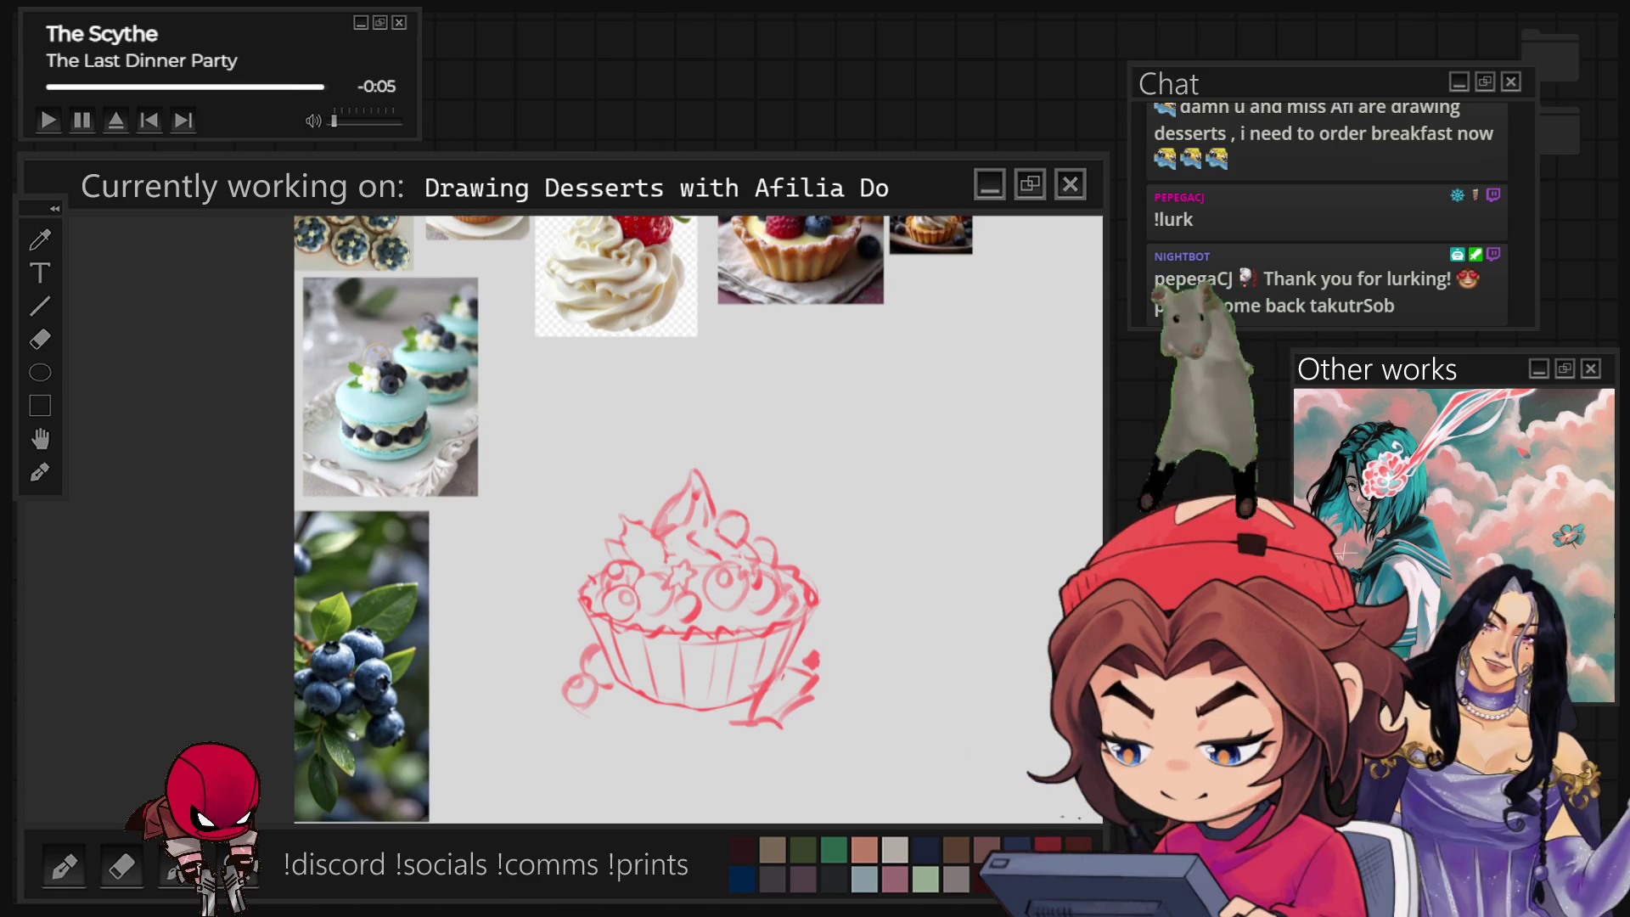
{"action": "scroll", "coordinate": [688, 522], "scroll_direction": "up", "scroll_amount": 2}
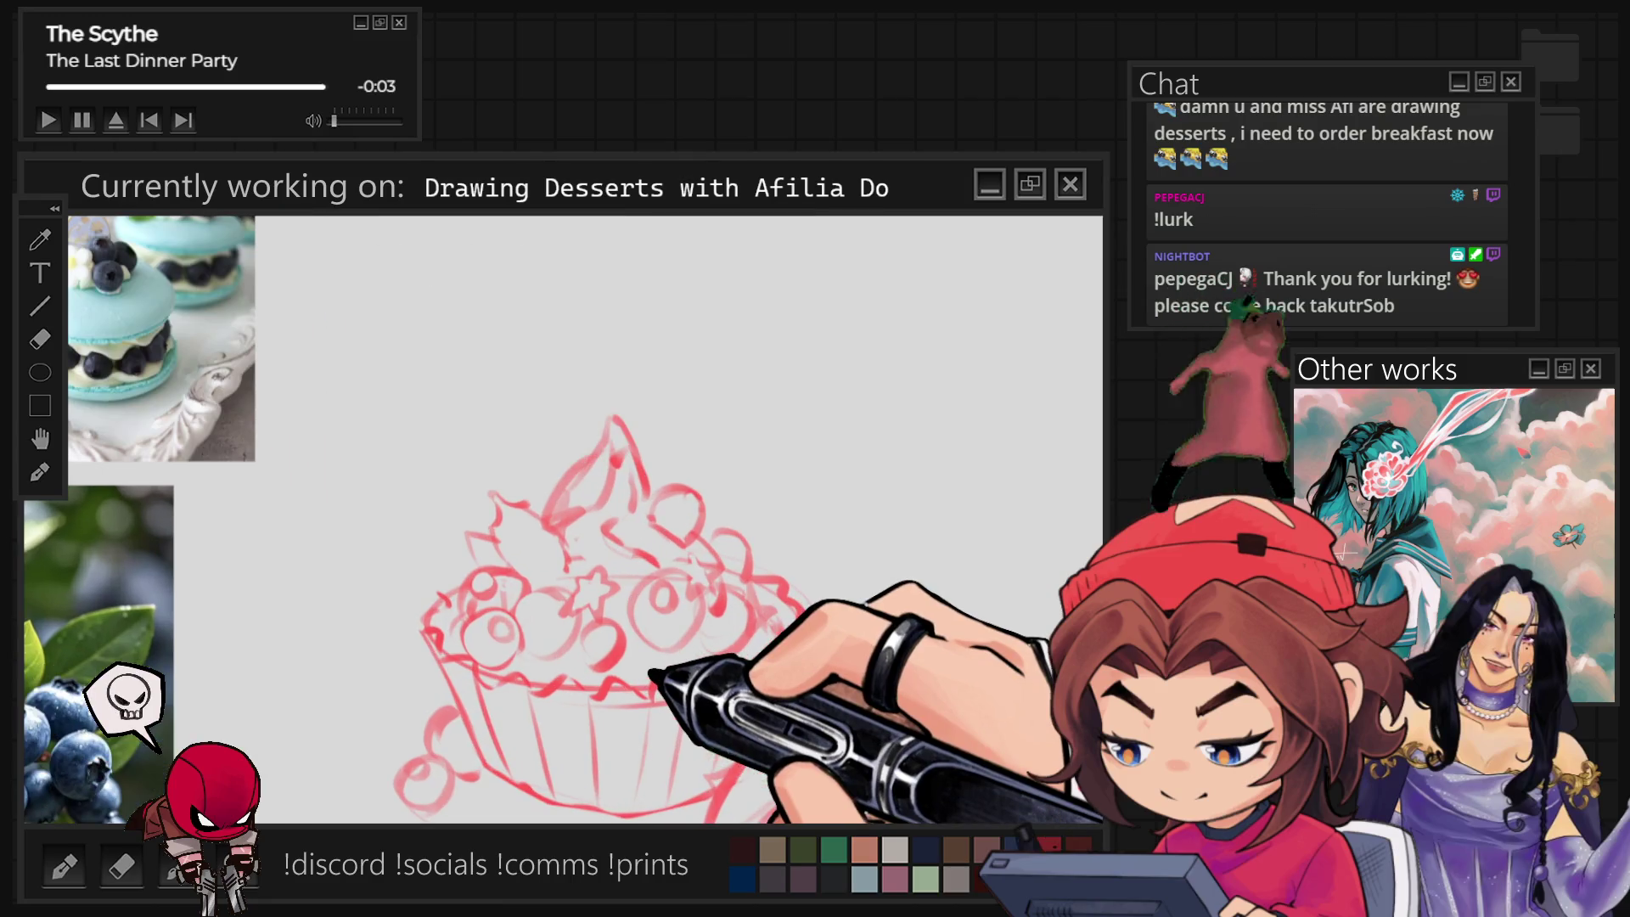
{"action": "scroll", "coordinate": [688, 522], "scroll_direction": "up", "scroll_amount": 1}
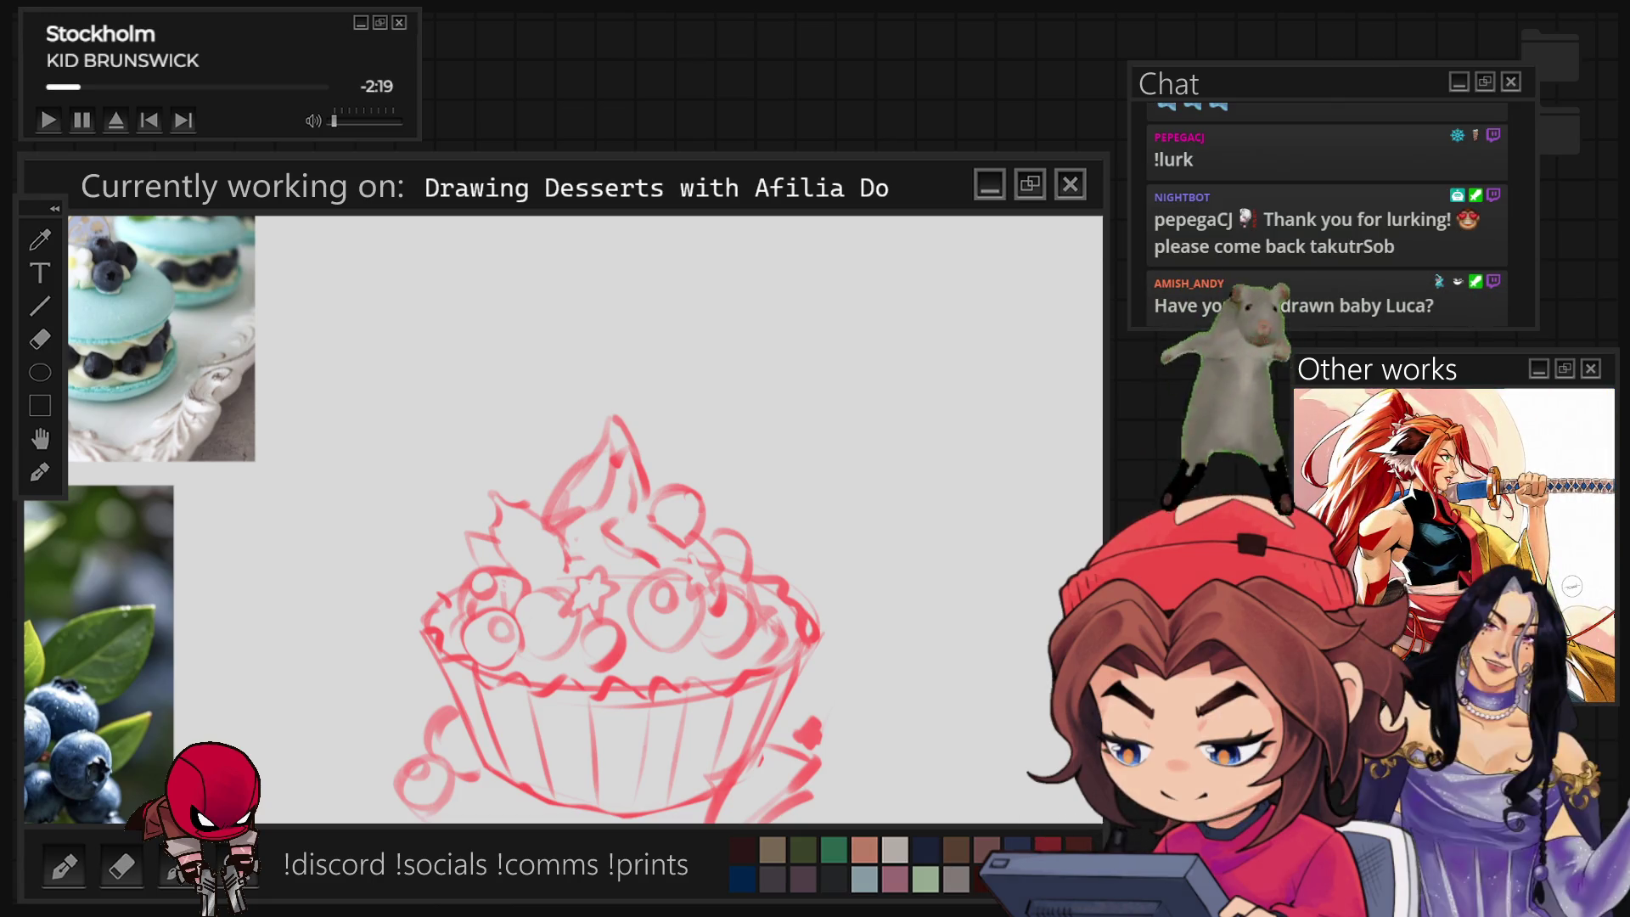
{"action": "key", "text": "ctrl+minus"}
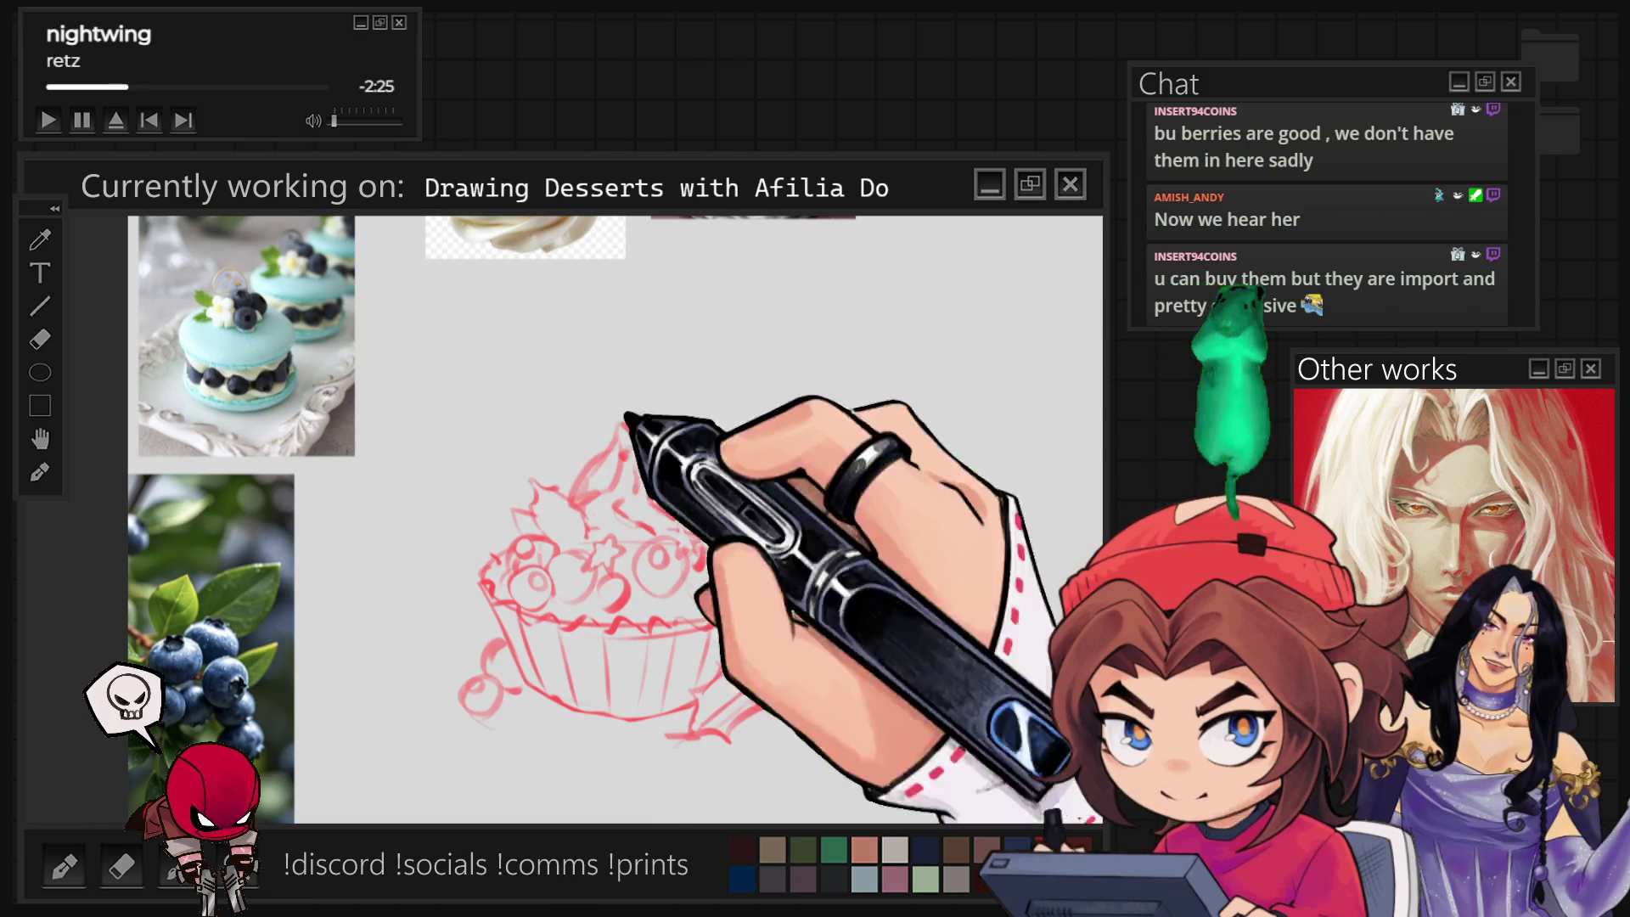
{"action": "scroll", "coordinate": [162, 204], "scroll_direction": "up", "scroll_amount": 1}
{"action": "scroll", "coordinate": [192, 382], "scroll_direction": "up", "scroll_amount": 2}
{"action": "scroll", "coordinate": [192, 383], "scroll_direction": "up", "scroll_amount": 2}
{"action": "scroll", "coordinate": [192, 382], "scroll_direction": "up", "scroll_amount": 2}
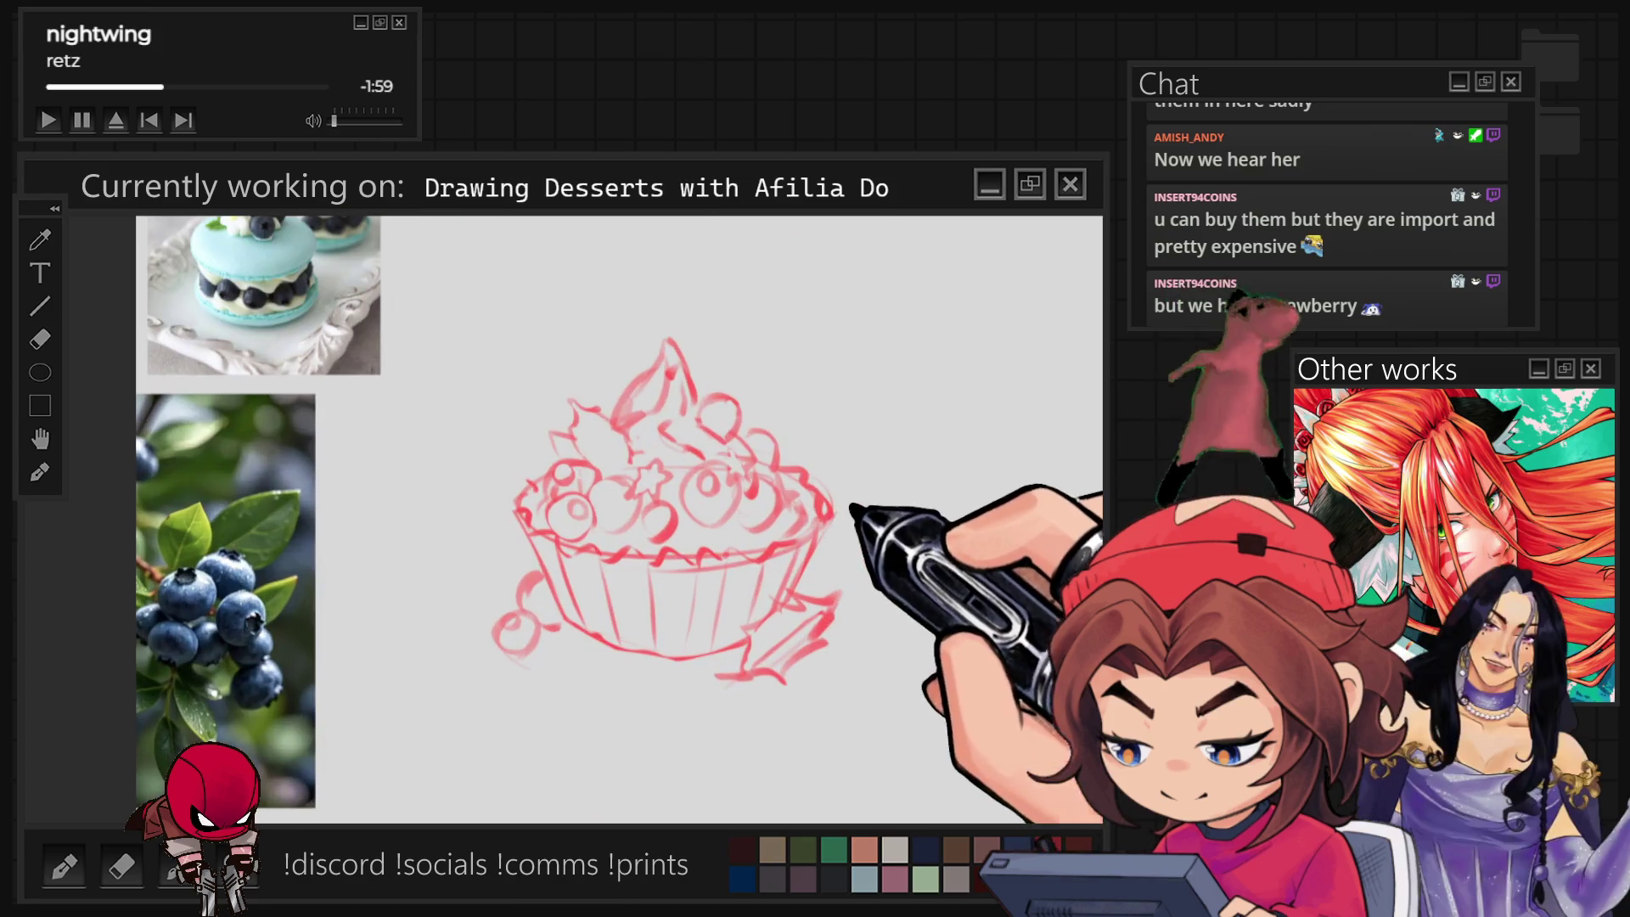
{"action": "scroll", "coordinate": [835, 515], "scroll_direction": "up", "scroll_amount": 3}
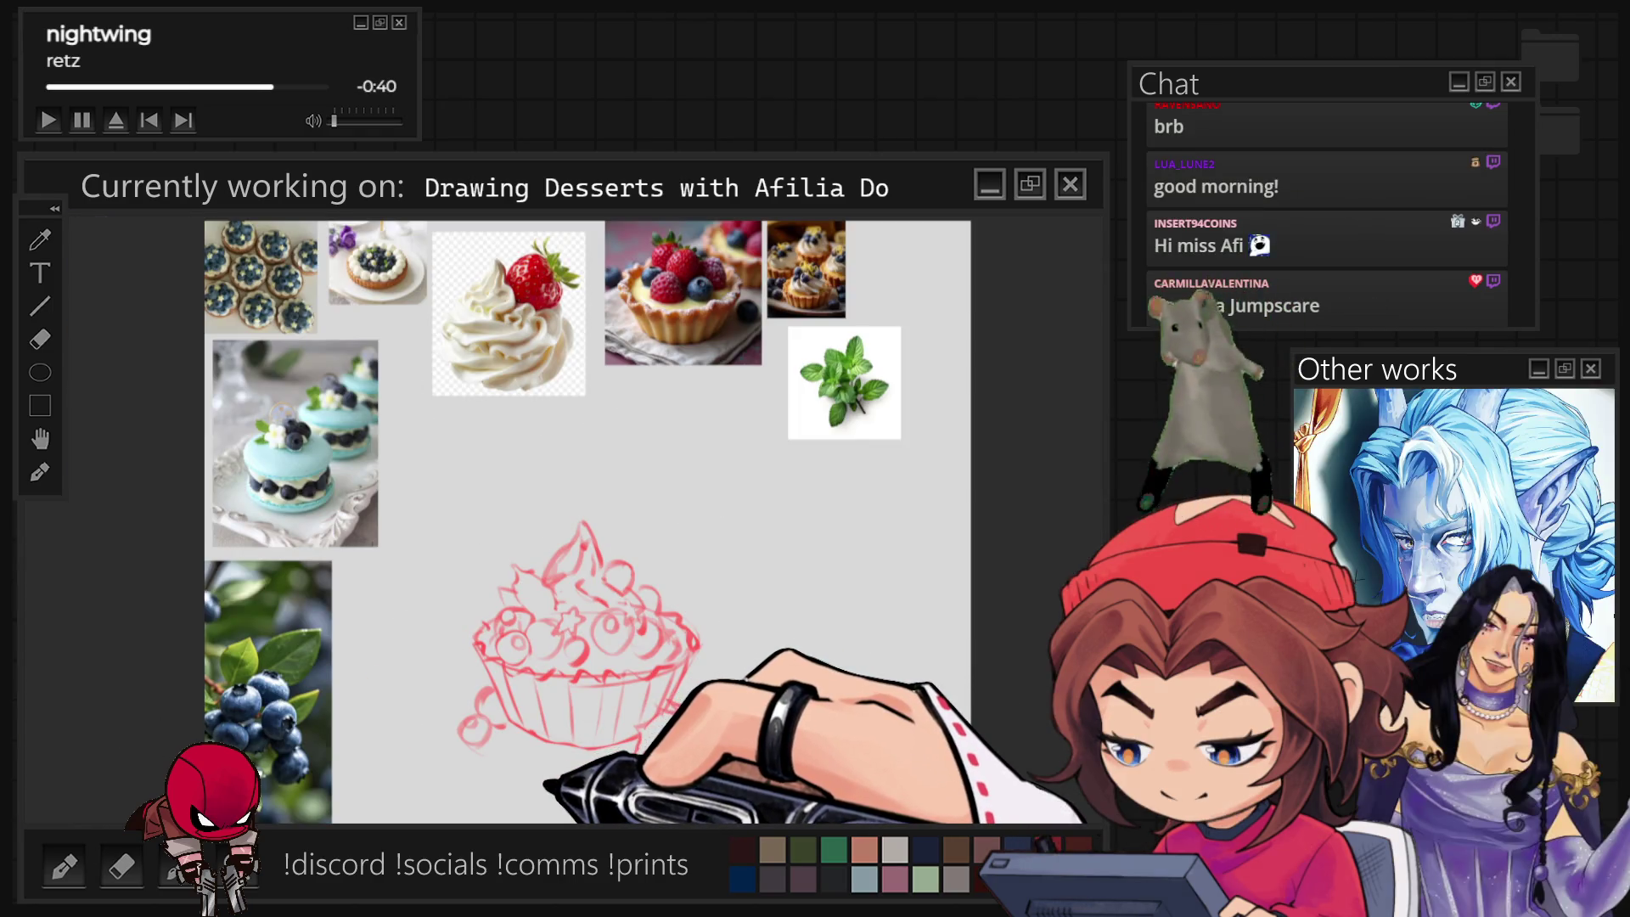
{"action": "scroll", "coordinate": [557, 781], "scroll_direction": "up", "scroll_amount": 2}
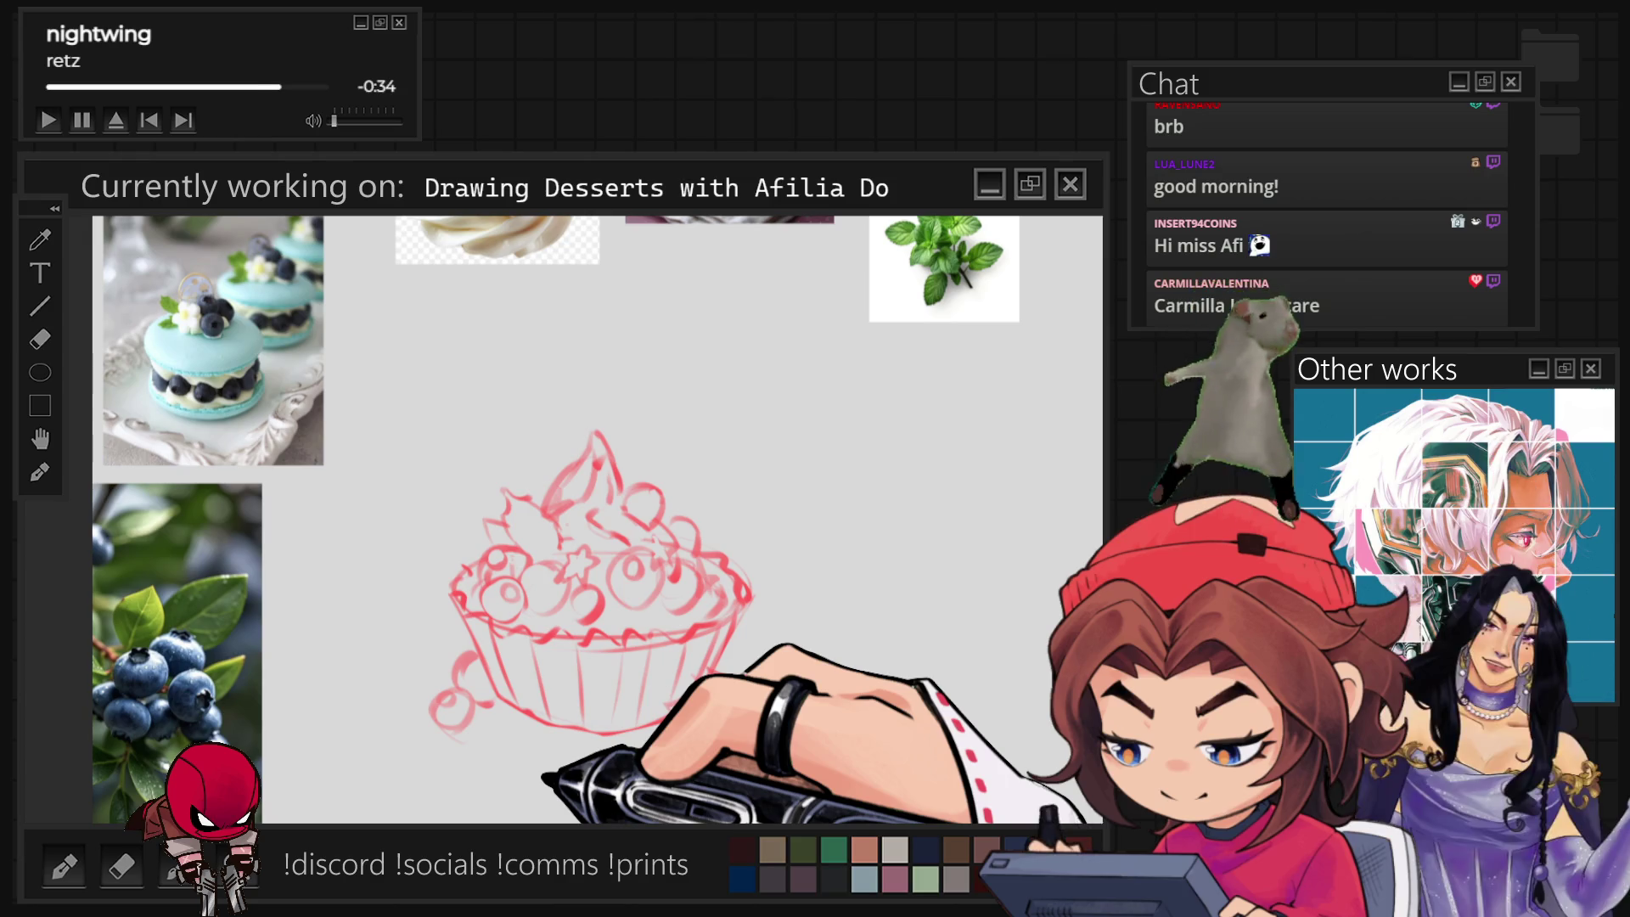
{"action": "scroll", "coordinate": [600, 573], "scroll_direction": "up", "scroll_amount": 2}
{"action": "scroll", "coordinate": [599, 573], "scroll_direction": "up", "scroll_amount": 1}
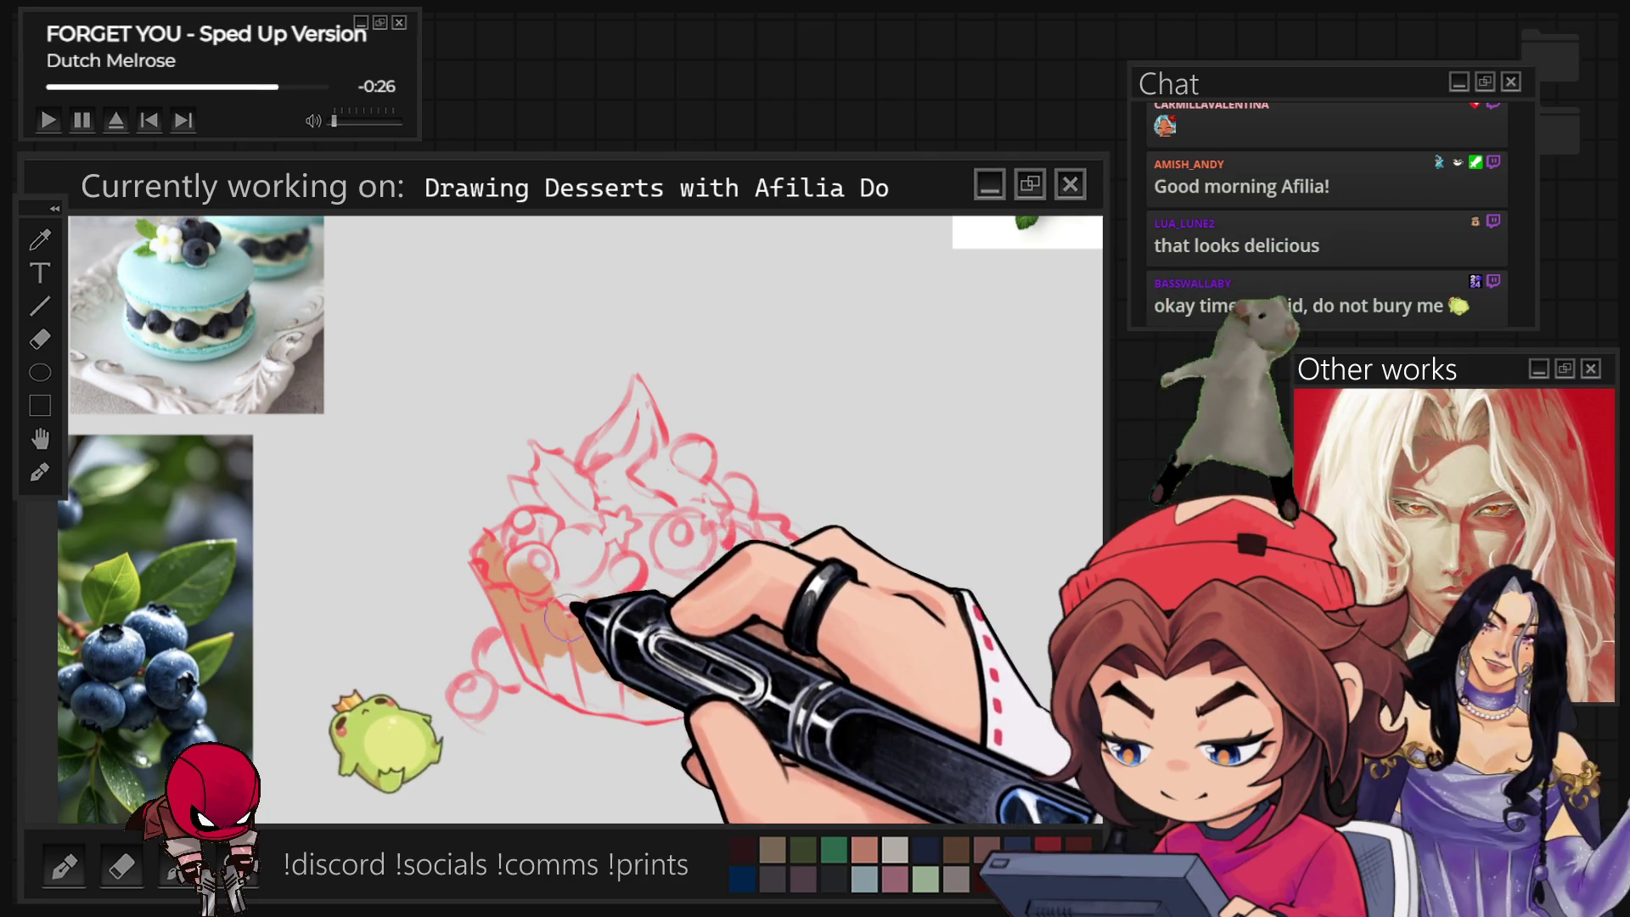
Fill the tart shell with tan, including ridges and the lower-left edge.
{"action": "left_click_drag", "start_coordinate": [548, 612], "coordinate": [560, 694]}
{"action": "mouse_move", "coordinate": [637, 611]}
{"action": "left_mouse_down"}
{"action": "mouse_move", "coordinate": [637, 707]}
{"action": "mouse_move", "coordinate": [804, 689]}
{"action": "left_mouse_up"}
{"action": "left_click_drag", "start_coordinate": [739, 611], "coordinate": [760, 615]}
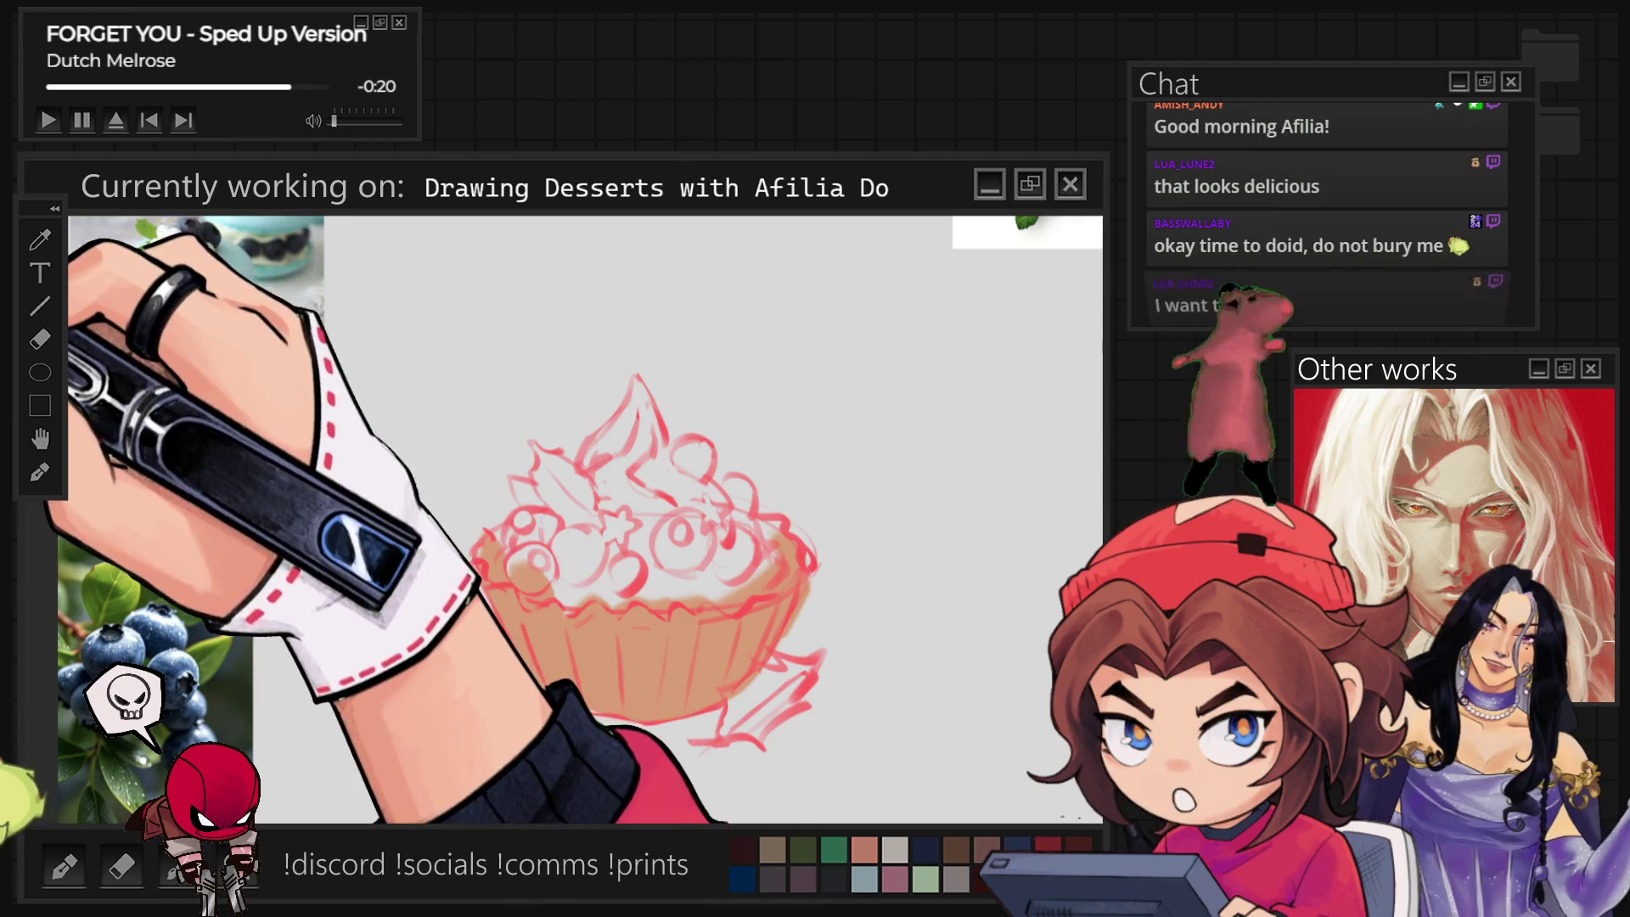
{"action": "mouse_move", "coordinate": [466, 637]}
{"action": "left_mouse_down"}
{"action": "mouse_move", "coordinate": [497, 662]}
{"action": "mouse_move", "coordinate": [469, 698]}
{"action": "left_mouse_up"}
Dab blue blueberries across the cream top.
{"action": "left_click_drag", "start_coordinate": [525, 522], "coordinate": [535, 573]}
{"action": "left_click_drag", "start_coordinate": [675, 529], "coordinate": [694, 549]}
{"action": "left_click_drag", "start_coordinate": [685, 446], "coordinate": [740, 491]}
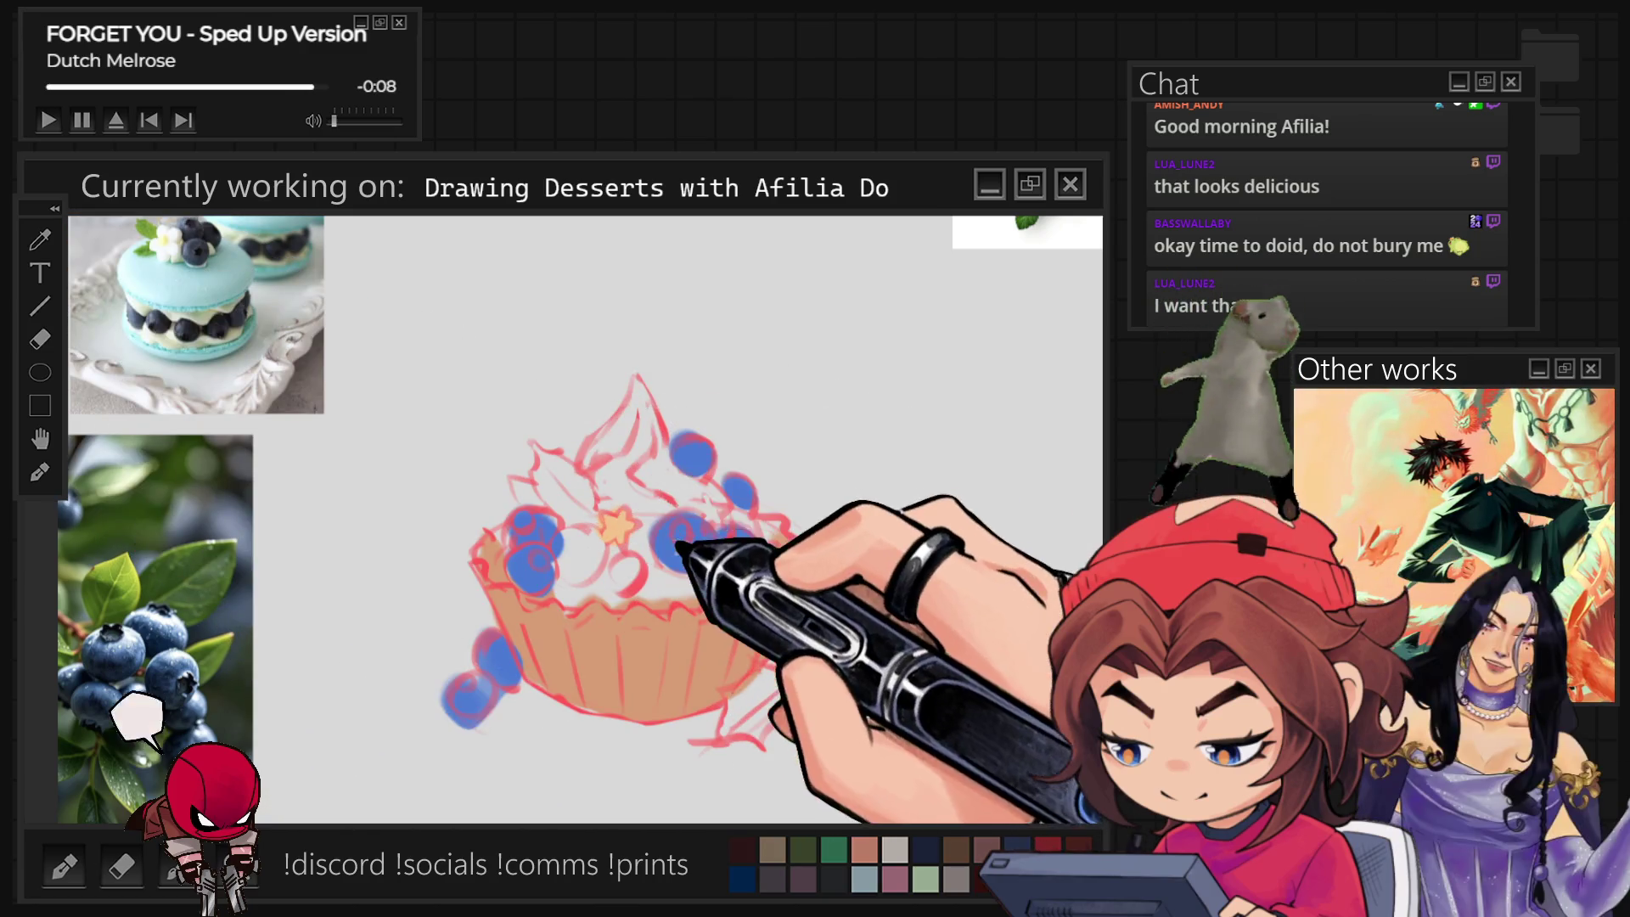
Sample the tart's orange, scribble green test lettering on the empty canvas, then undo it.
{"action": "left_click", "coordinate": [624, 525], "text": "alt"}
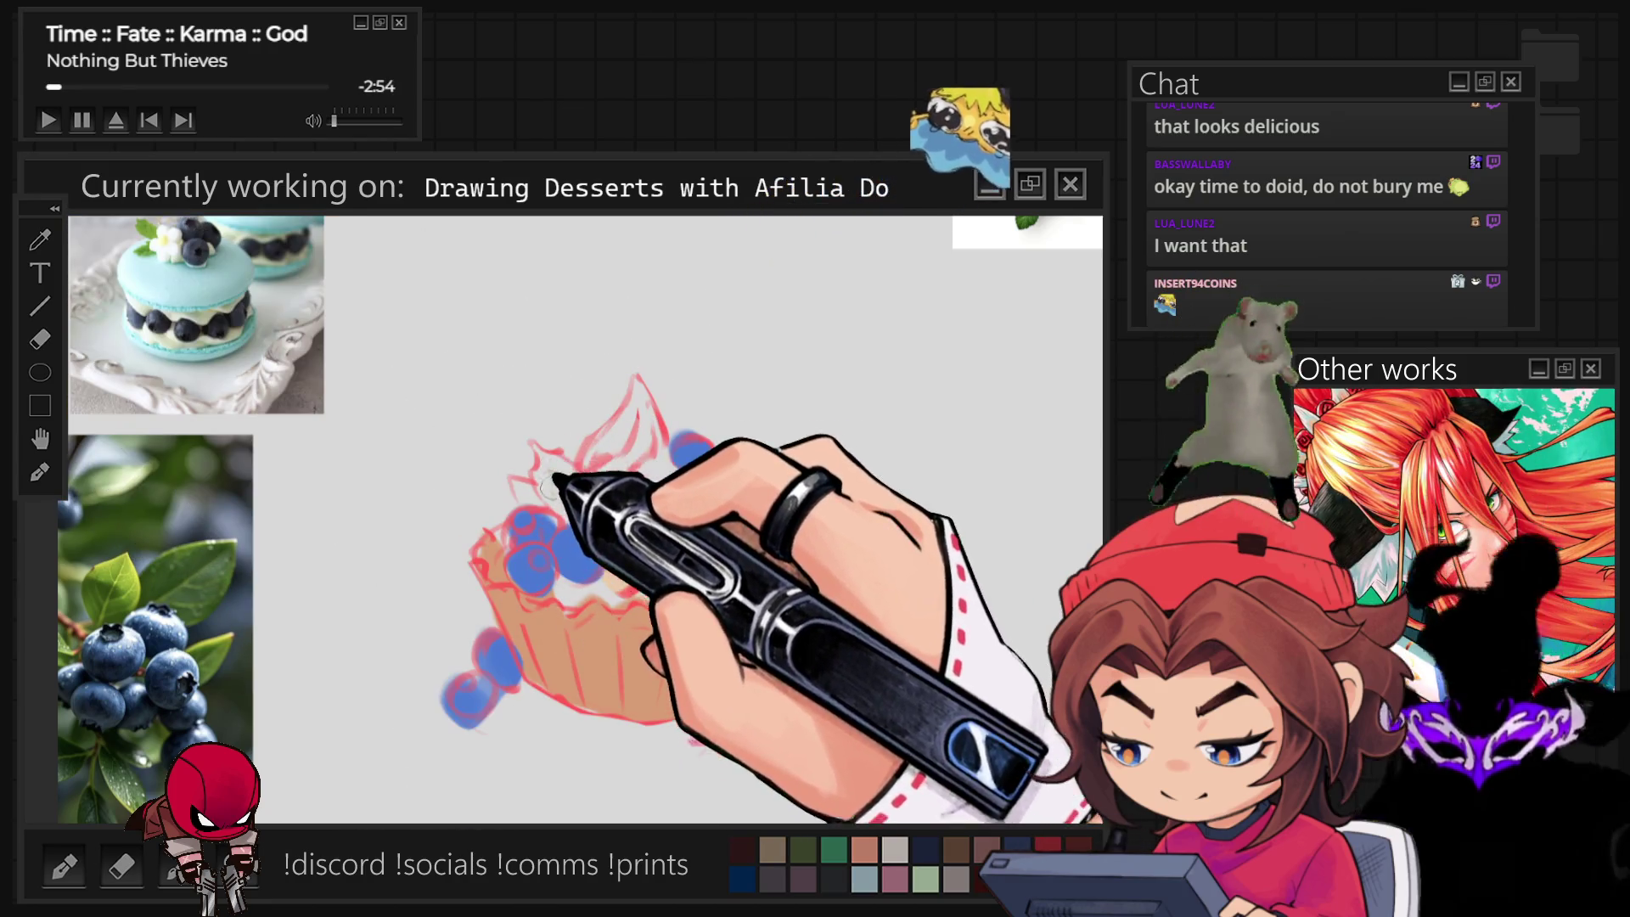
{"action": "mouse_move", "coordinate": [410, 253]}
{"action": "left_mouse_down"}
{"action": "mouse_move", "coordinate": [516, 225]}
{"action": "mouse_move", "coordinate": [488, 338]}
{"action": "left_mouse_up"}
{"action": "left_click_drag", "start_coordinate": [501, 255], "coordinate": [548, 248]}
{"action": "mouse_move", "coordinate": [567, 319]}
{"action": "left_mouse_down"}
{"action": "mouse_move", "coordinate": [622, 232]}
{"action": "mouse_move", "coordinate": [663, 309]}
{"action": "left_mouse_up"}
{"action": "mouse_move", "coordinate": [639, 237]}
{"action": "left_mouse_down"}
{"action": "mouse_move", "coordinate": [691, 230]}
{"action": "mouse_move", "coordinate": [724, 272]}
{"action": "left_mouse_up"}
{"action": "mouse_move", "coordinate": [372, 312]}
{"action": "left_mouse_down"}
{"action": "mouse_move", "coordinate": [406, 421]}
{"action": "mouse_move", "coordinate": [657, 344]}
{"action": "mouse_move", "coordinate": [801, 275]}
{"action": "left_mouse_up"}
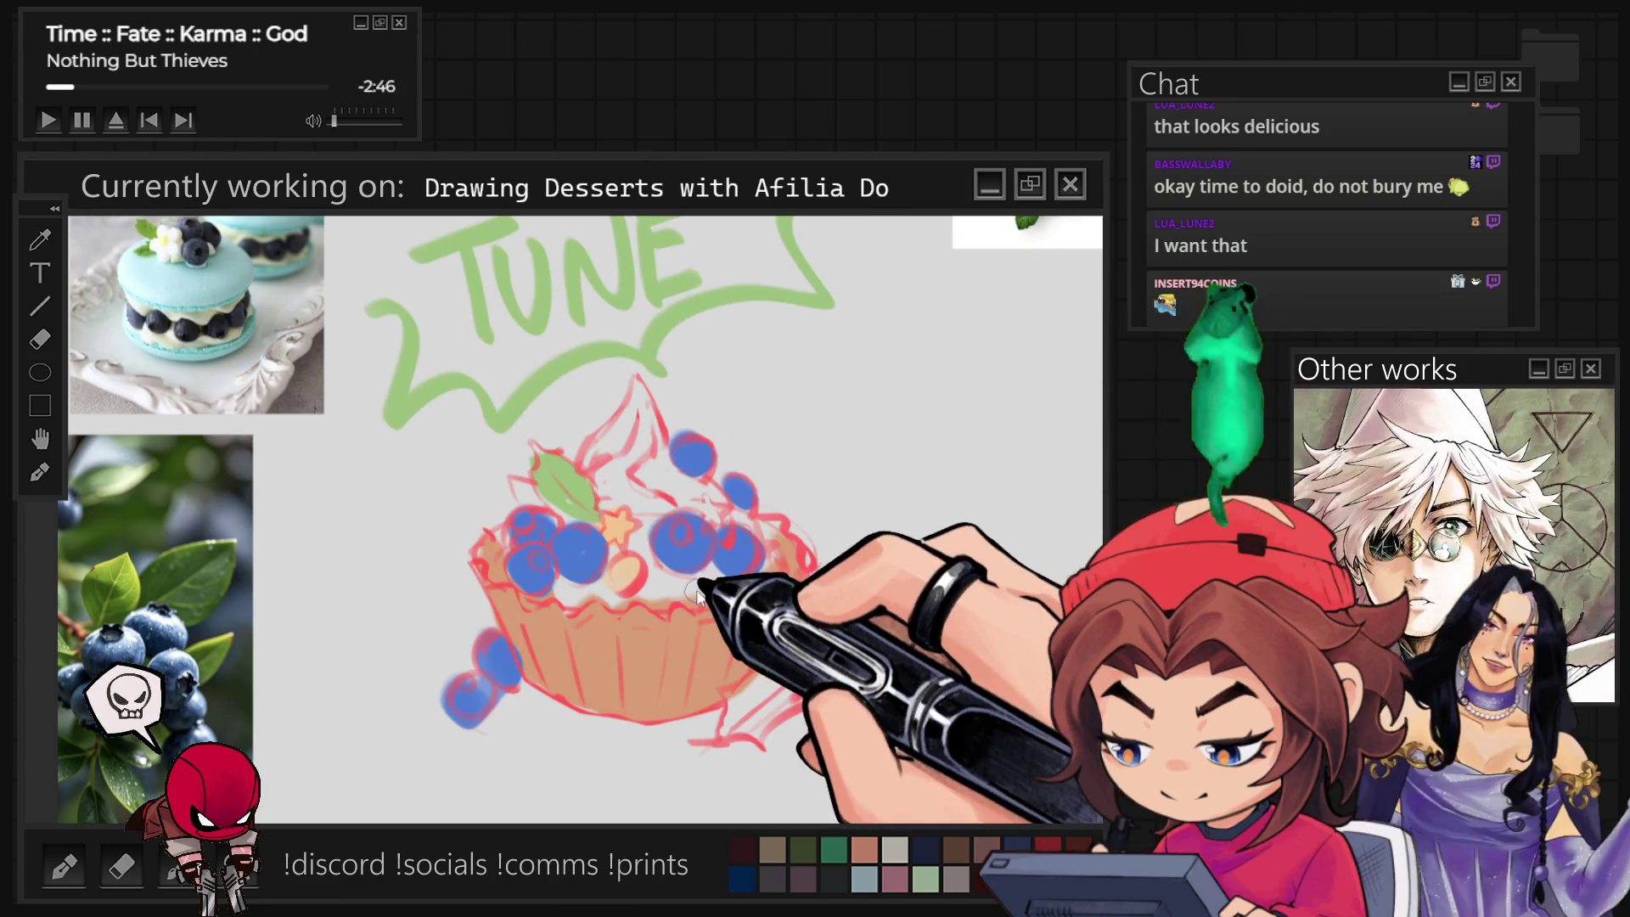
{"action": "key", "text": "ctrl+z"}
{"action": "key", "text": "ctrl+z"}
{"action": "key", "text": "ctrl+z"}
{"action": "key", "text": "ctrl+z"}
{"action": "key", "text": "ctrl+z"}
{"action": "key", "text": "ctrl+z"}
{"action": "key", "text": "ctrl+z"}
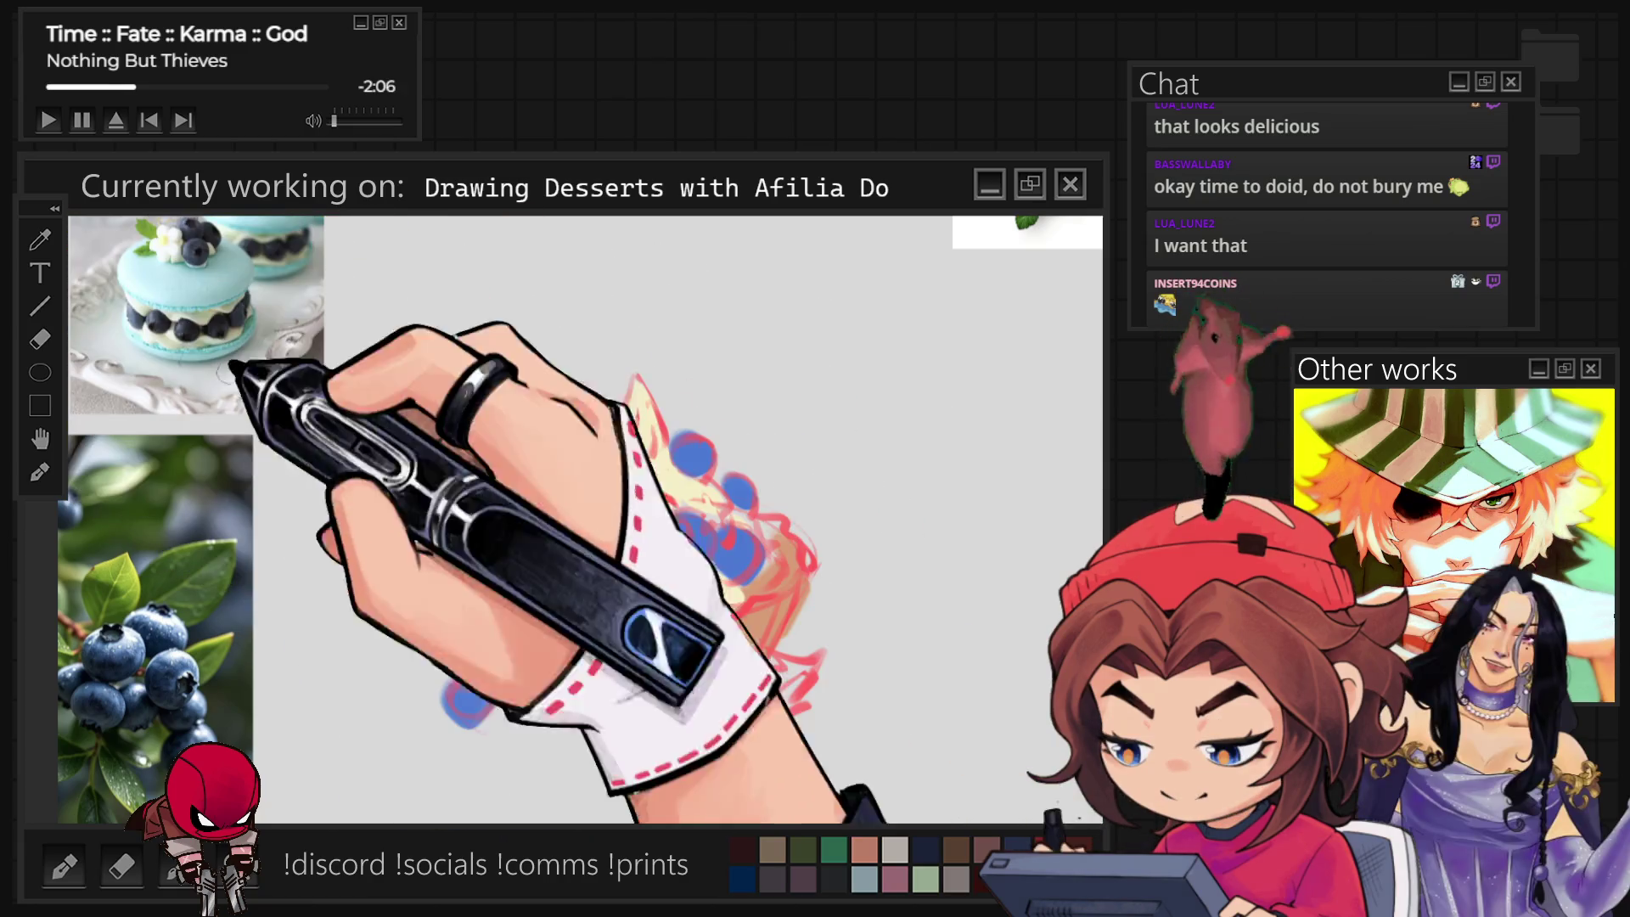
Paint a blueberry at the tart's lower left and view the whole canvas with references.
{"action": "left_click_drag", "start_coordinate": [458, 694], "coordinate": [503, 650]}
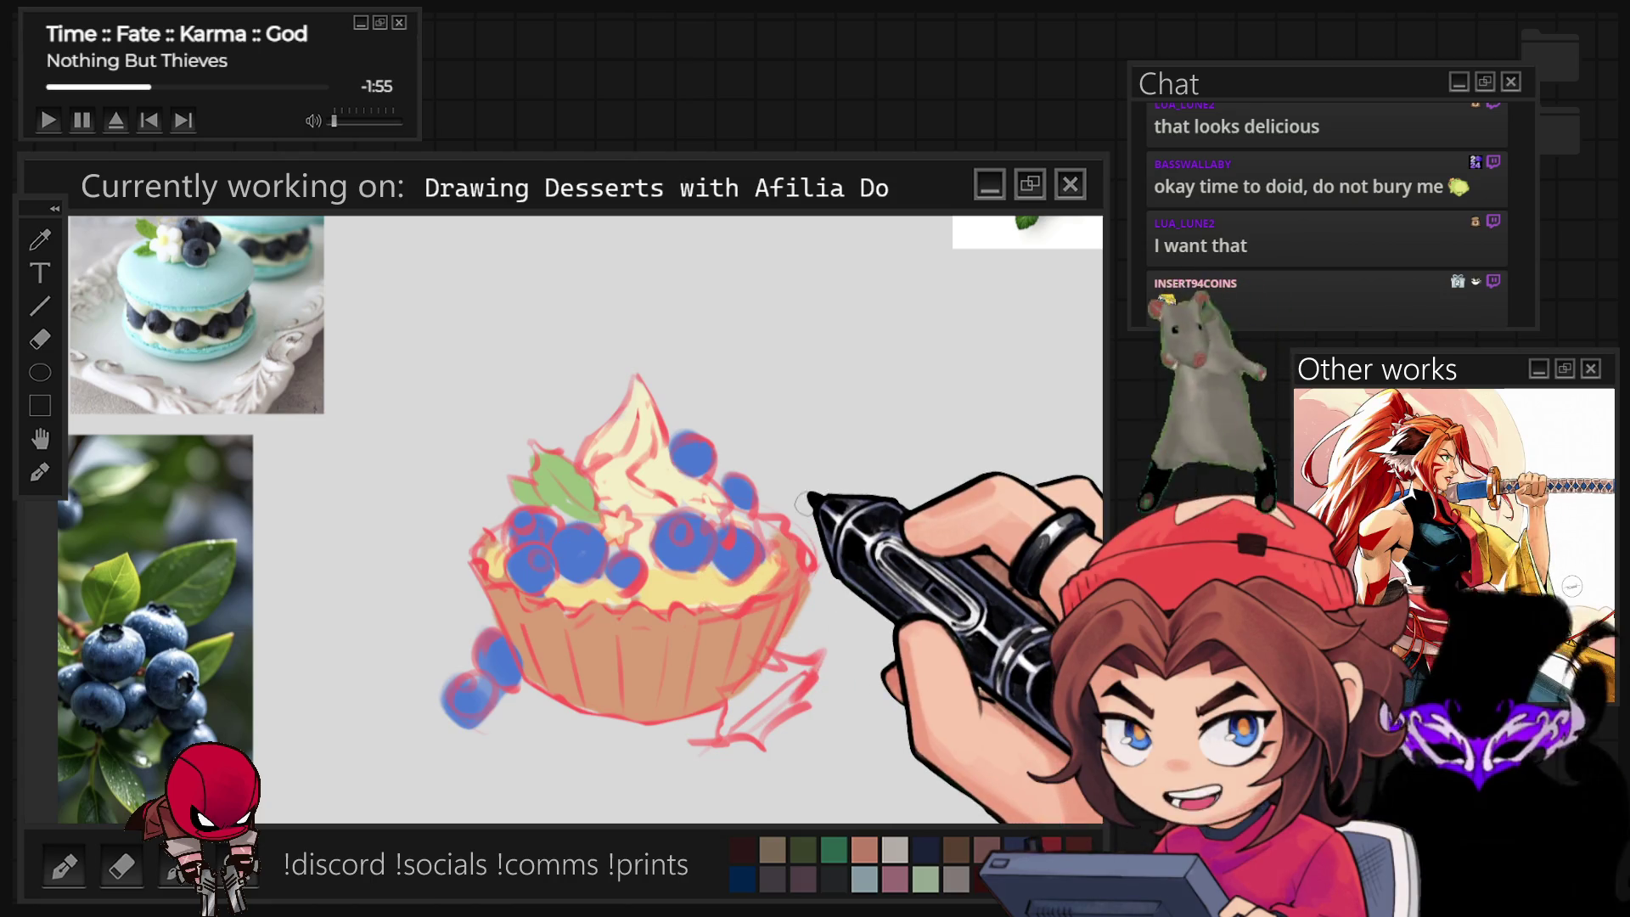
{"action": "key", "text": "ctrl+minus"}
{"action": "key", "text": "ctrl+minus"}
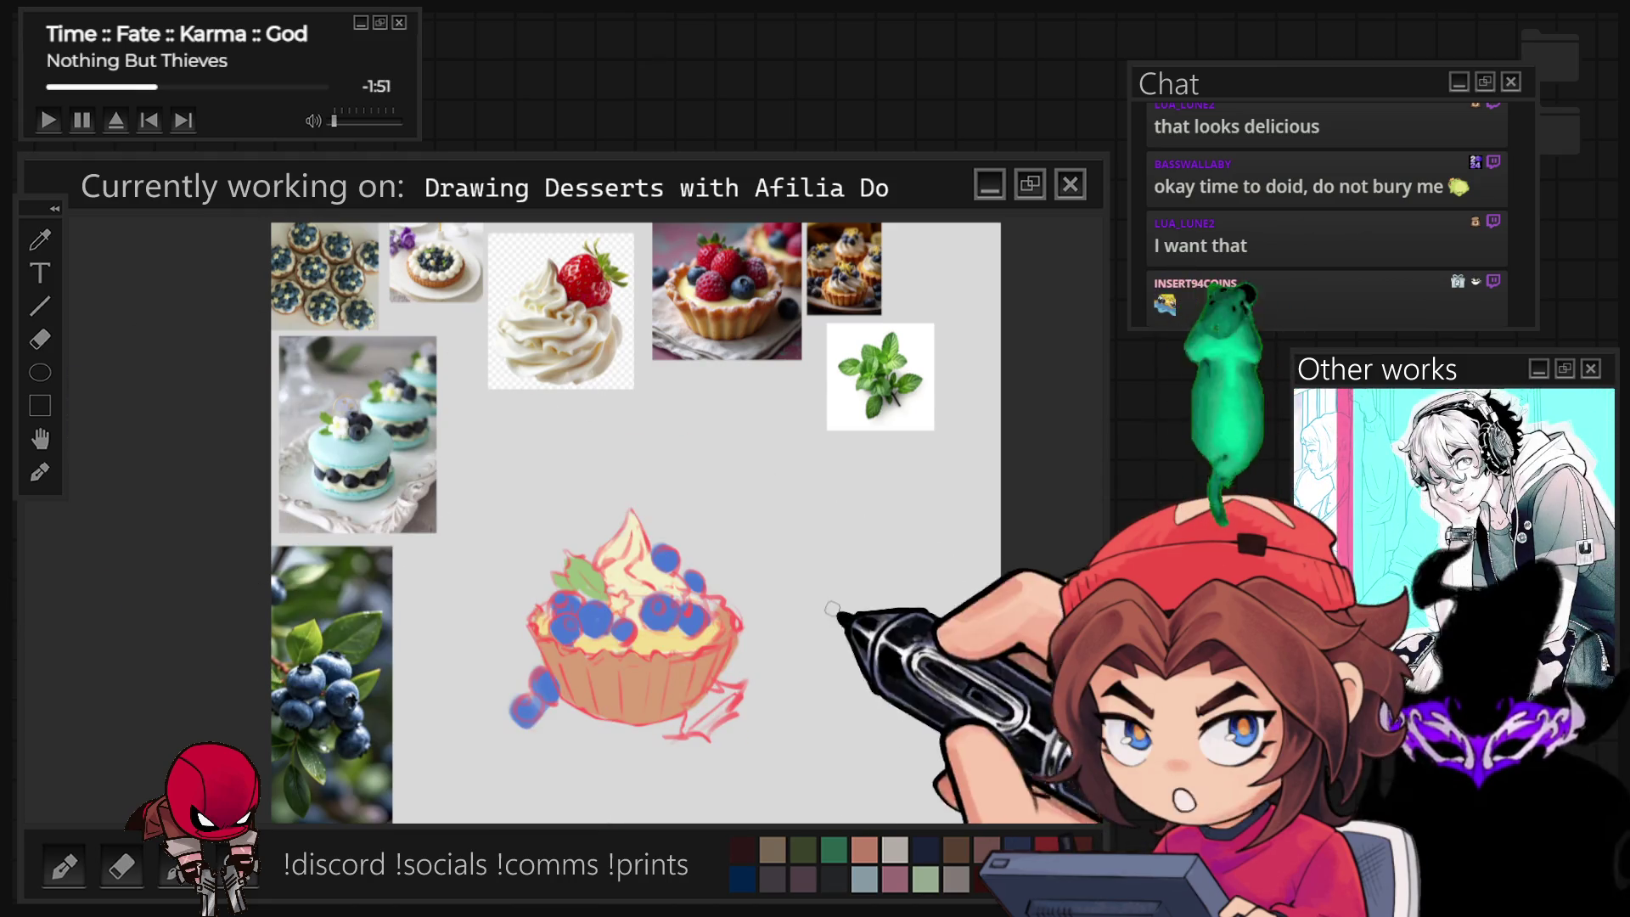
{"action": "scroll", "coordinate": [833, 606], "scroll_direction": "up", "scroll_amount": 2}
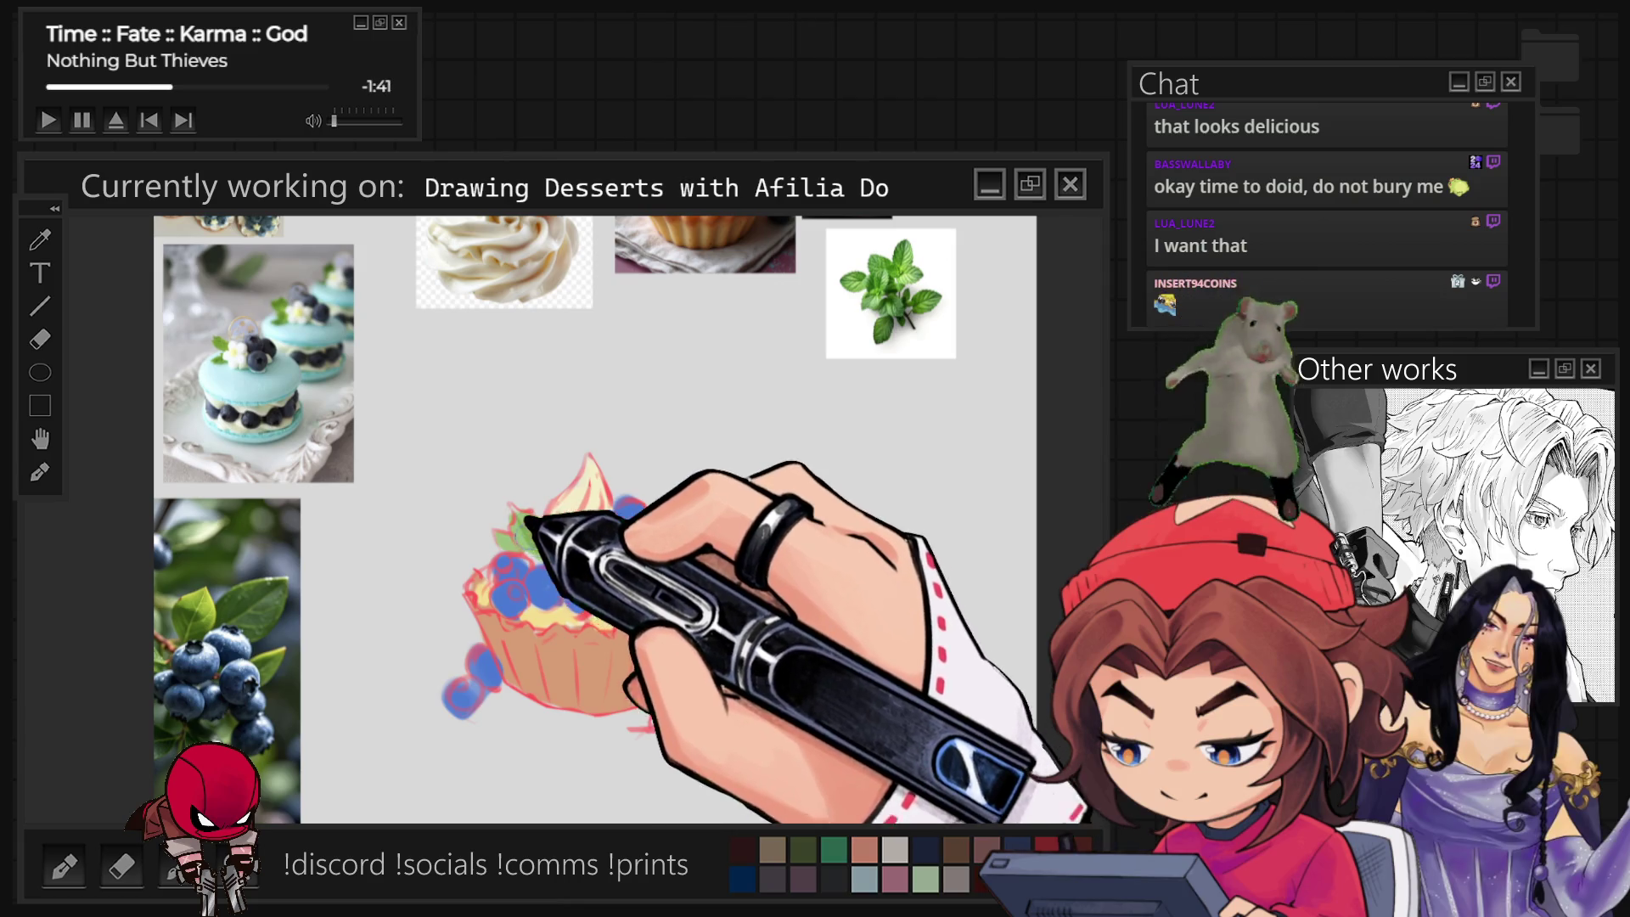
Paint a green mint leaf at the tart's lower right.
{"action": "left_click_drag", "start_coordinate": [666, 688], "coordinate": [699, 714]}
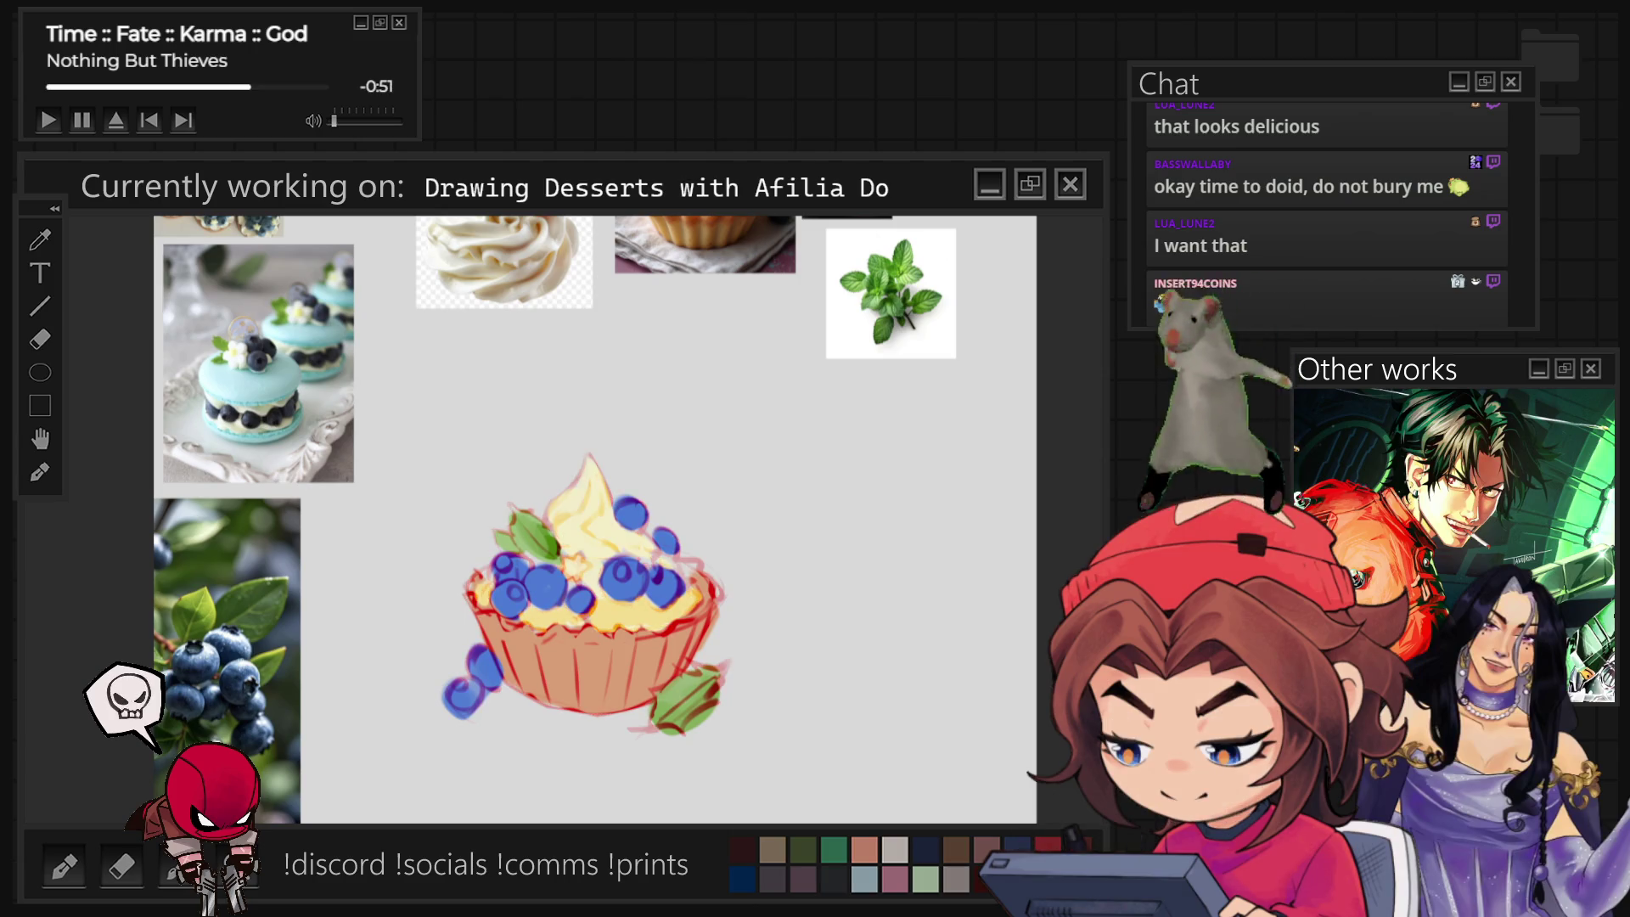
{"action": "scroll", "coordinate": [678, 593], "scroll_direction": "up", "scroll_amount": 2}
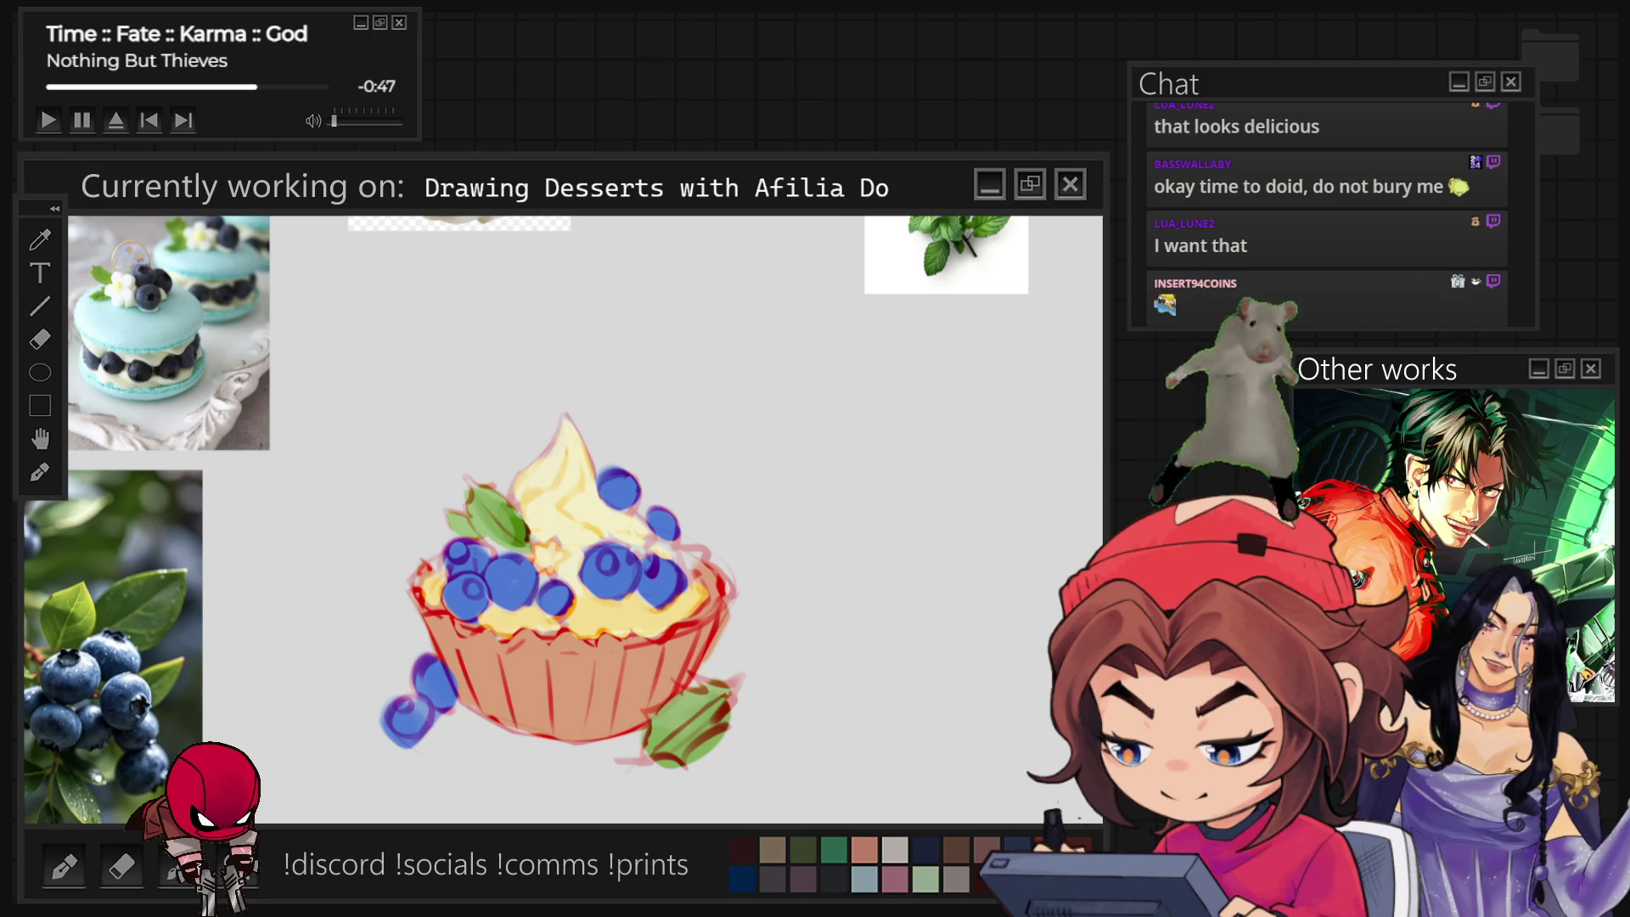
{"action": "scroll", "coordinate": [509, 573], "scroll_direction": "up", "scroll_amount": 2}
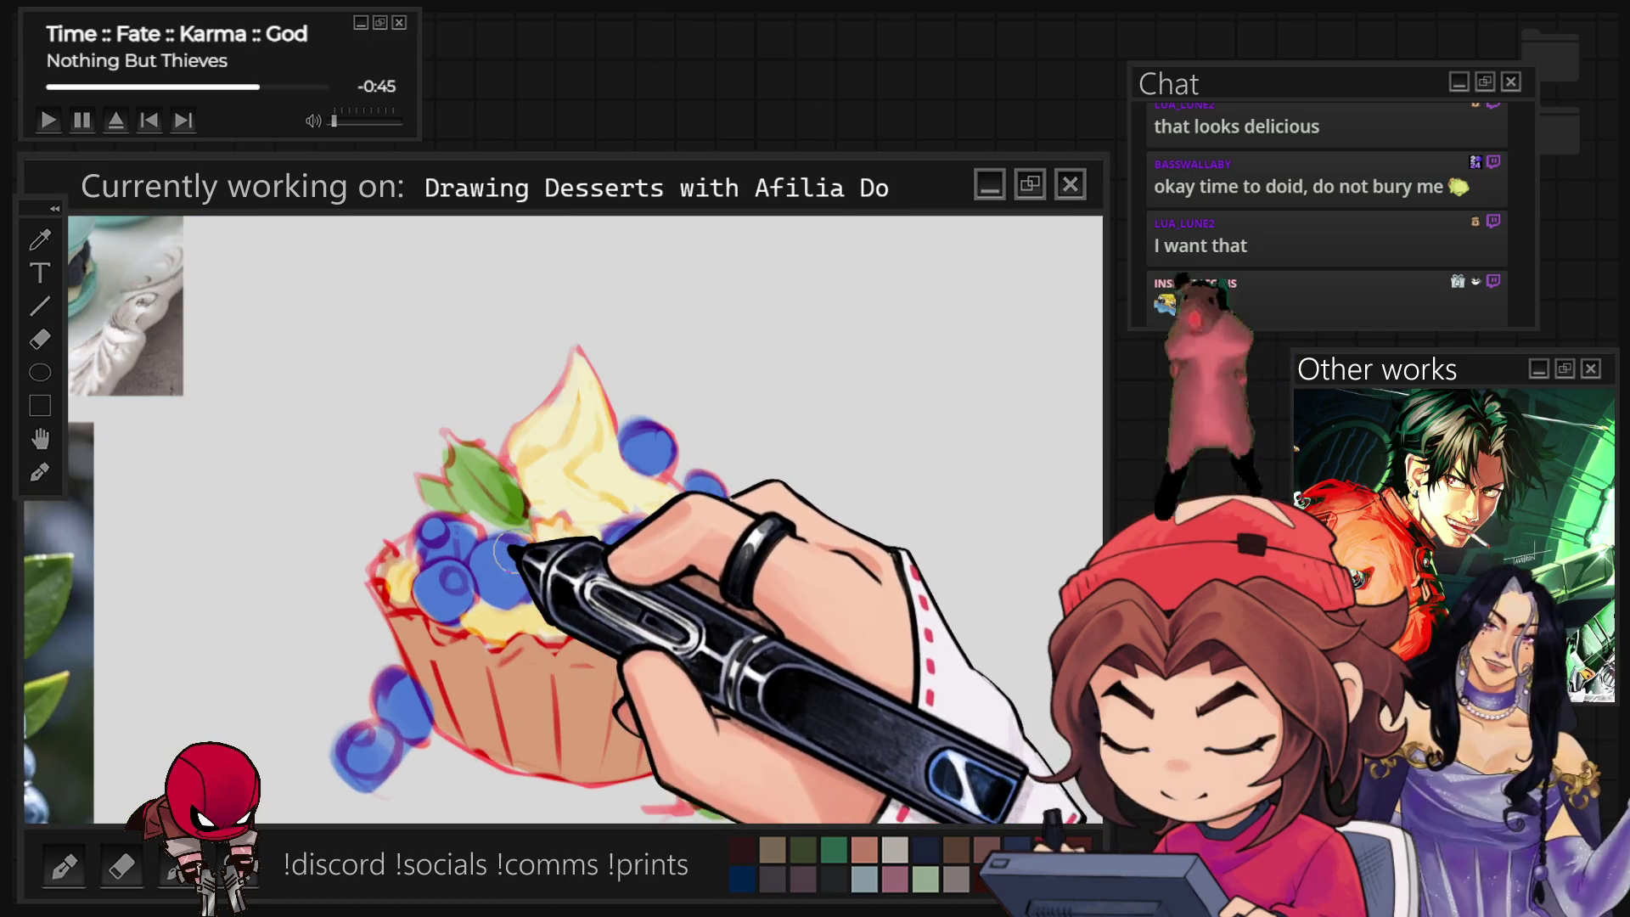
{"action": "scroll", "coordinate": [494, 554], "scroll_direction": "up", "scroll_amount": 2}
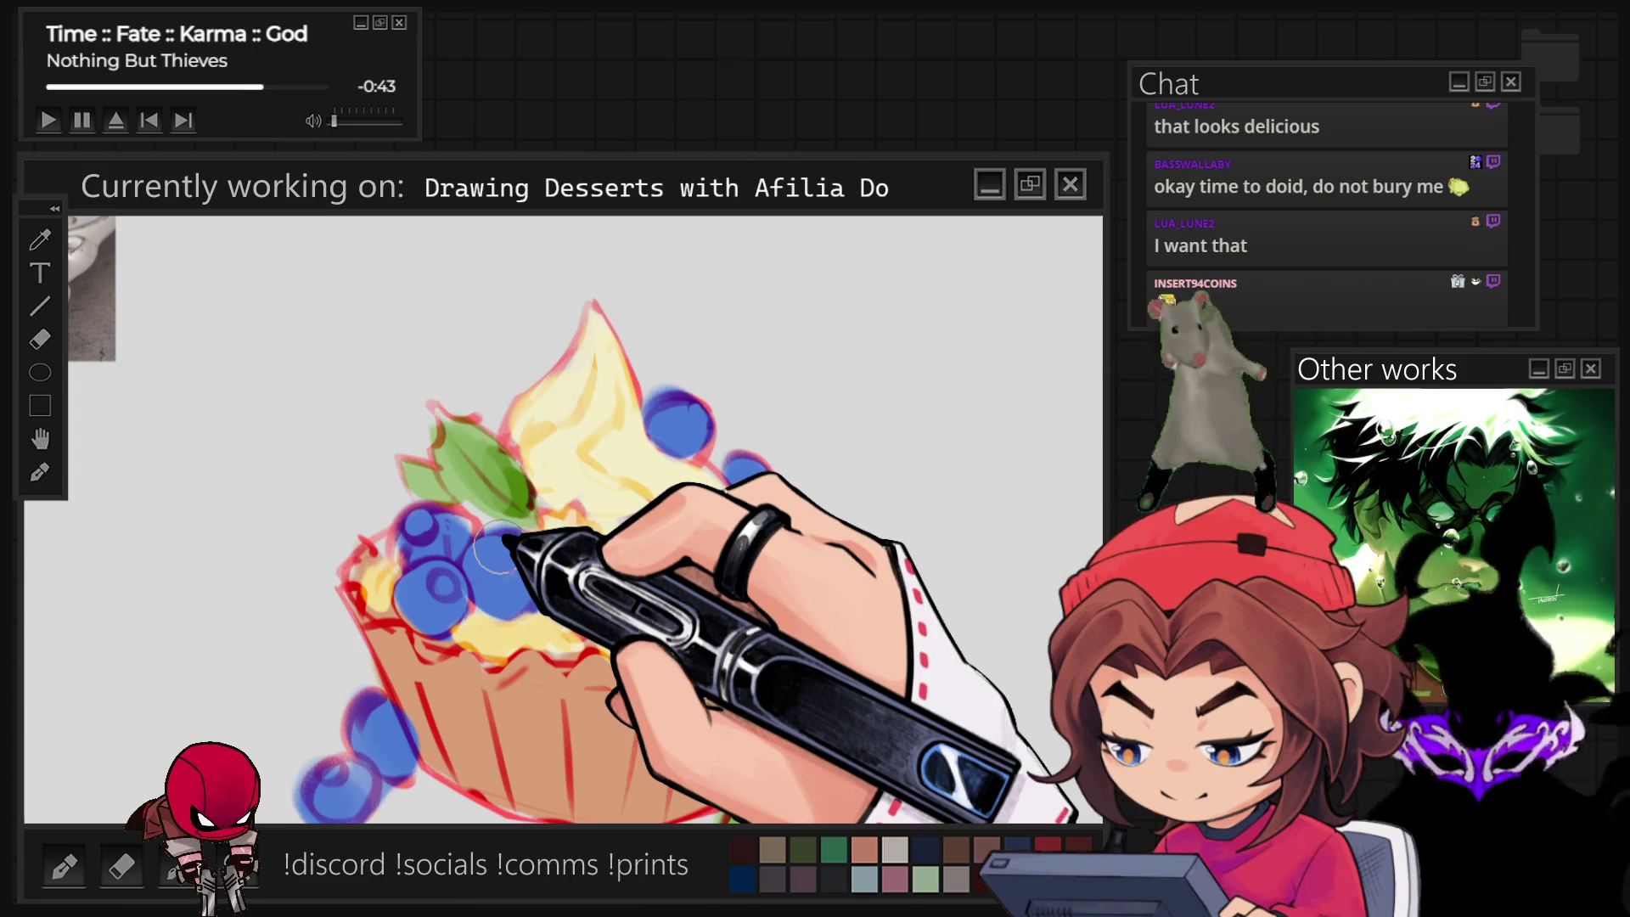
{"action": "scroll", "coordinate": [526, 672], "scroll_direction": "down", "scroll_amount": 3}
{"action": "scroll", "coordinate": [528, 671], "scroll_direction": "down", "scroll_amount": 2}
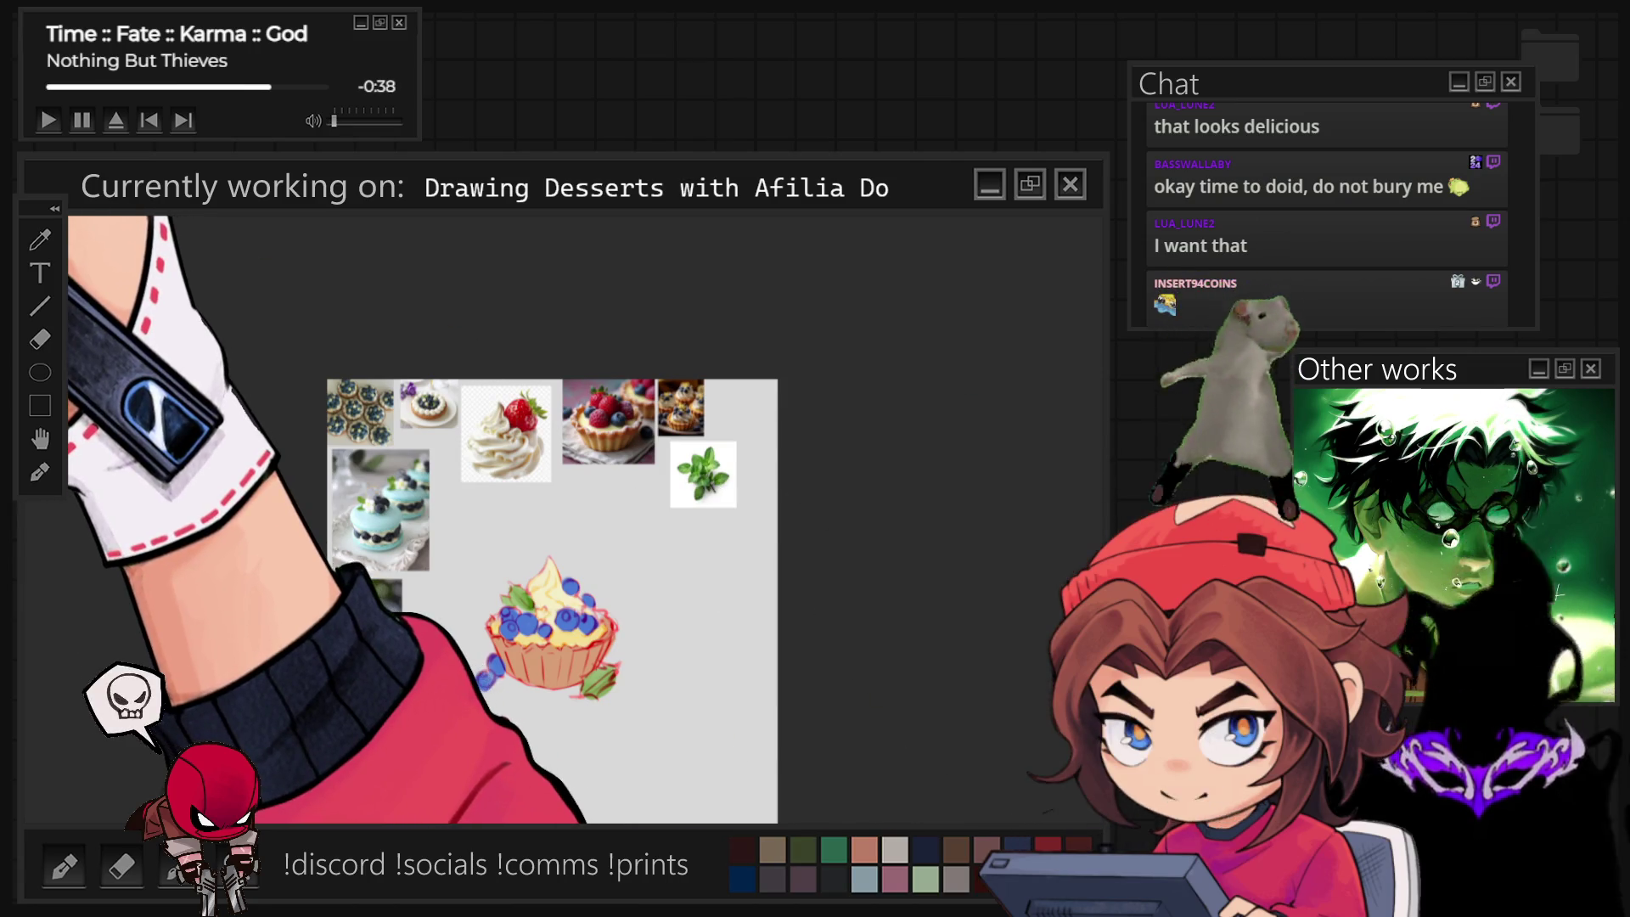
{"action": "scroll", "coordinate": [512, 567], "scroll_direction": "up", "scroll_amount": 3}
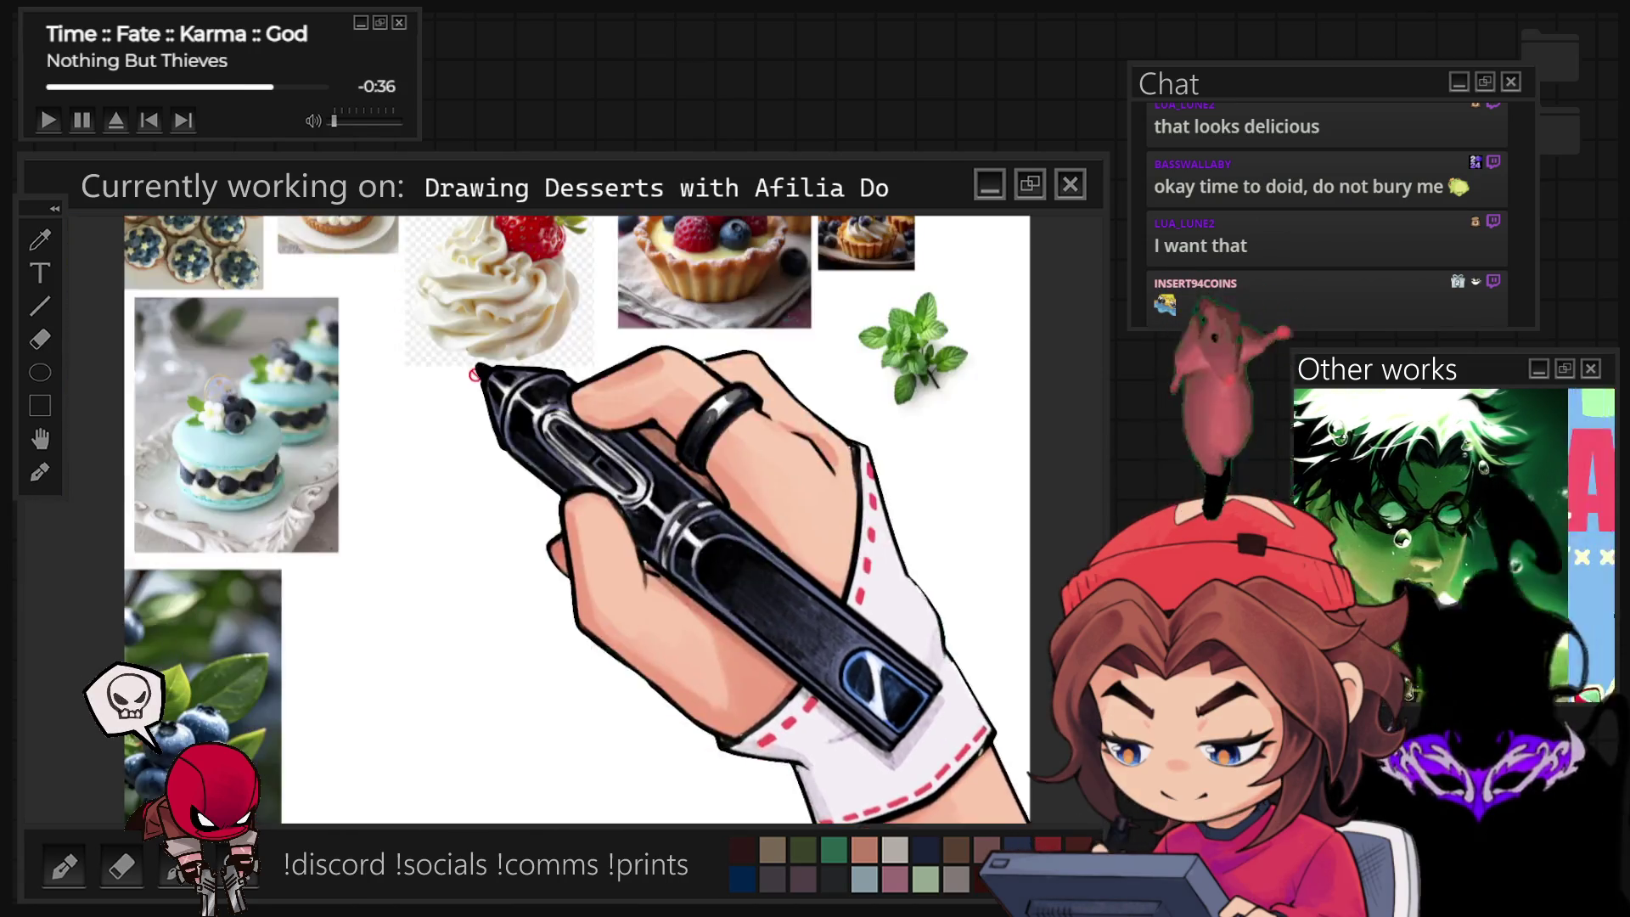
{"action": "scroll", "coordinate": [548, 523], "scroll_direction": "down", "scroll_amount": 3}
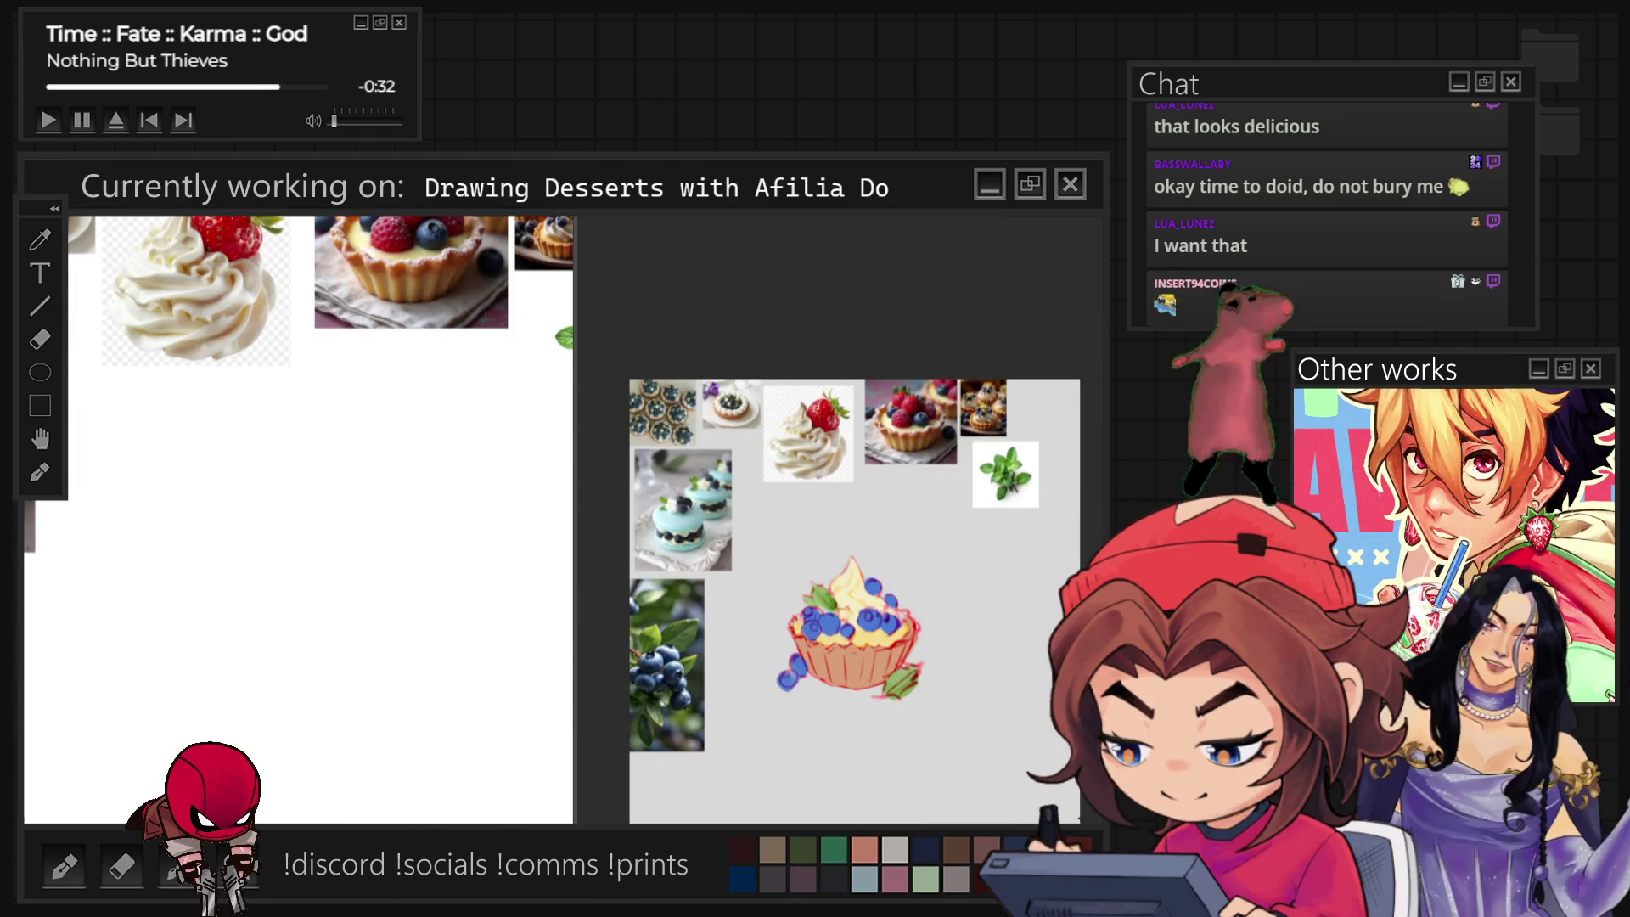
{"action": "scroll", "coordinate": [262, 402], "scroll_direction": "right", "scroll_amount": 3}
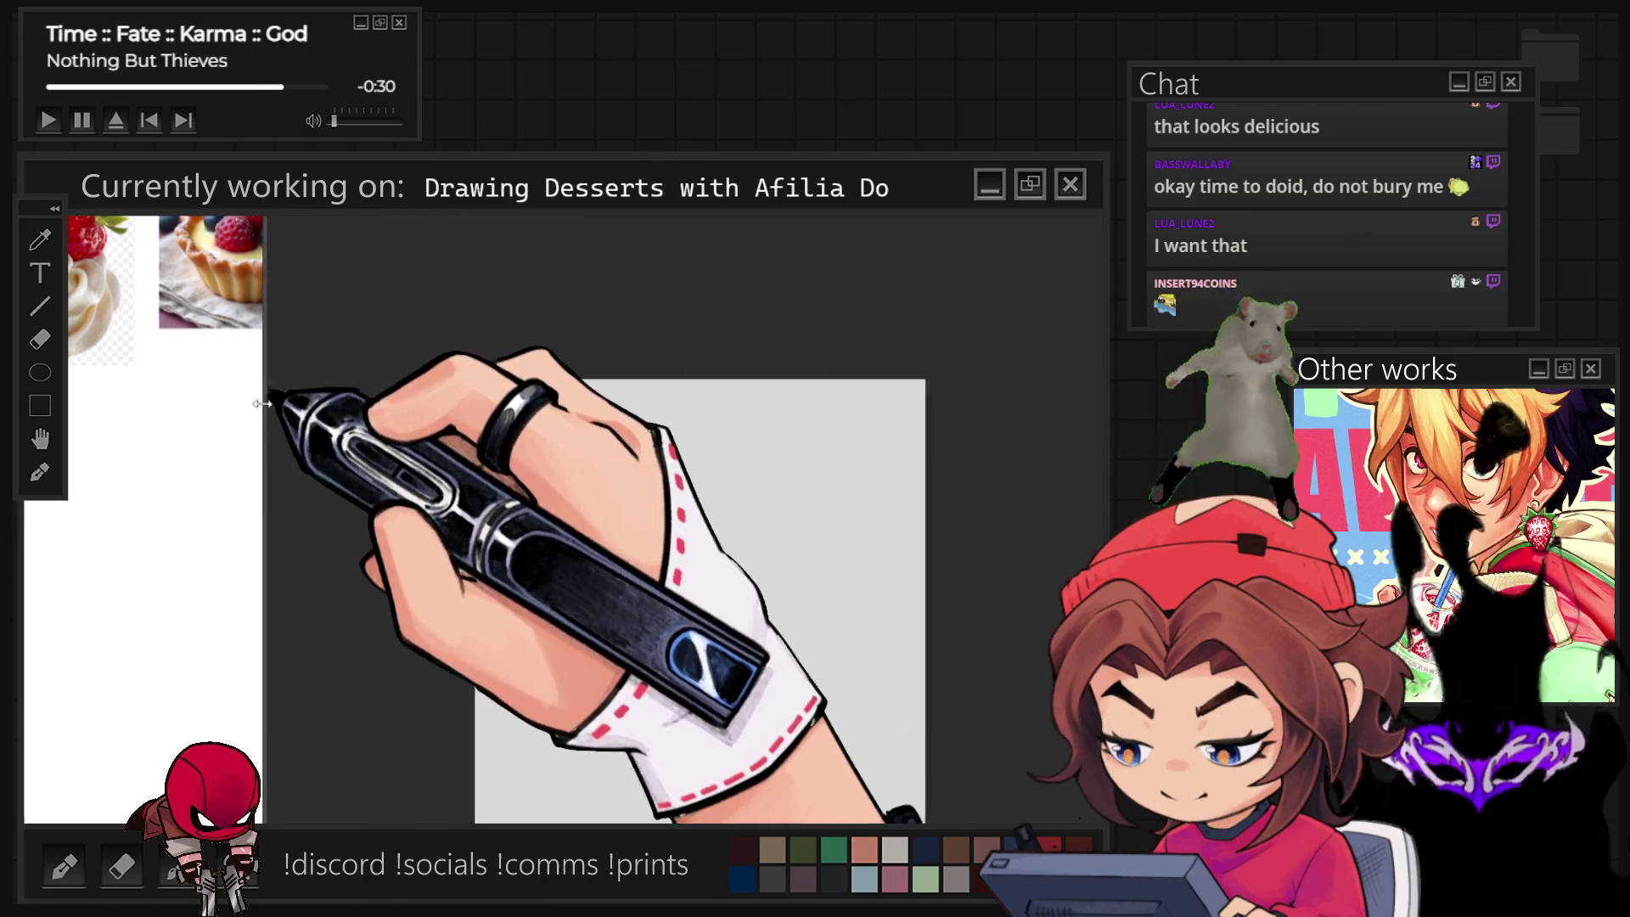
{"action": "scroll", "coordinate": [81, 524], "scroll_direction": "down", "scroll_amount": 3}
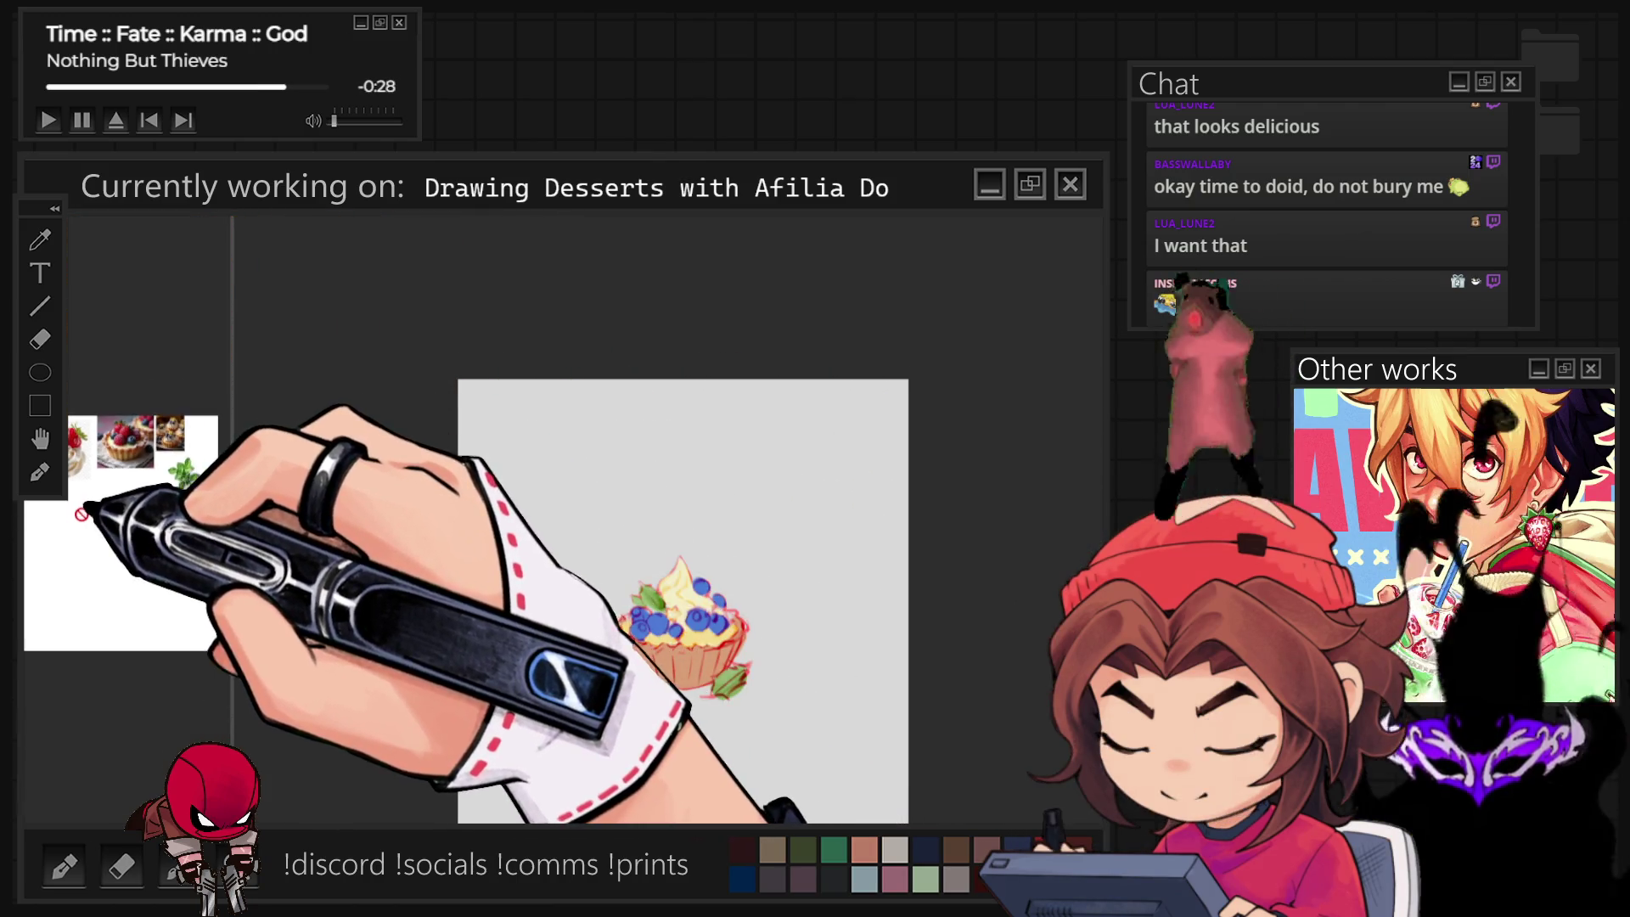
{"action": "scroll", "coordinate": [79, 453], "scroll_direction": "up", "scroll_amount": 3}
{"action": "scroll", "coordinate": [73, 469], "scroll_direction": "up", "scroll_amount": 3}
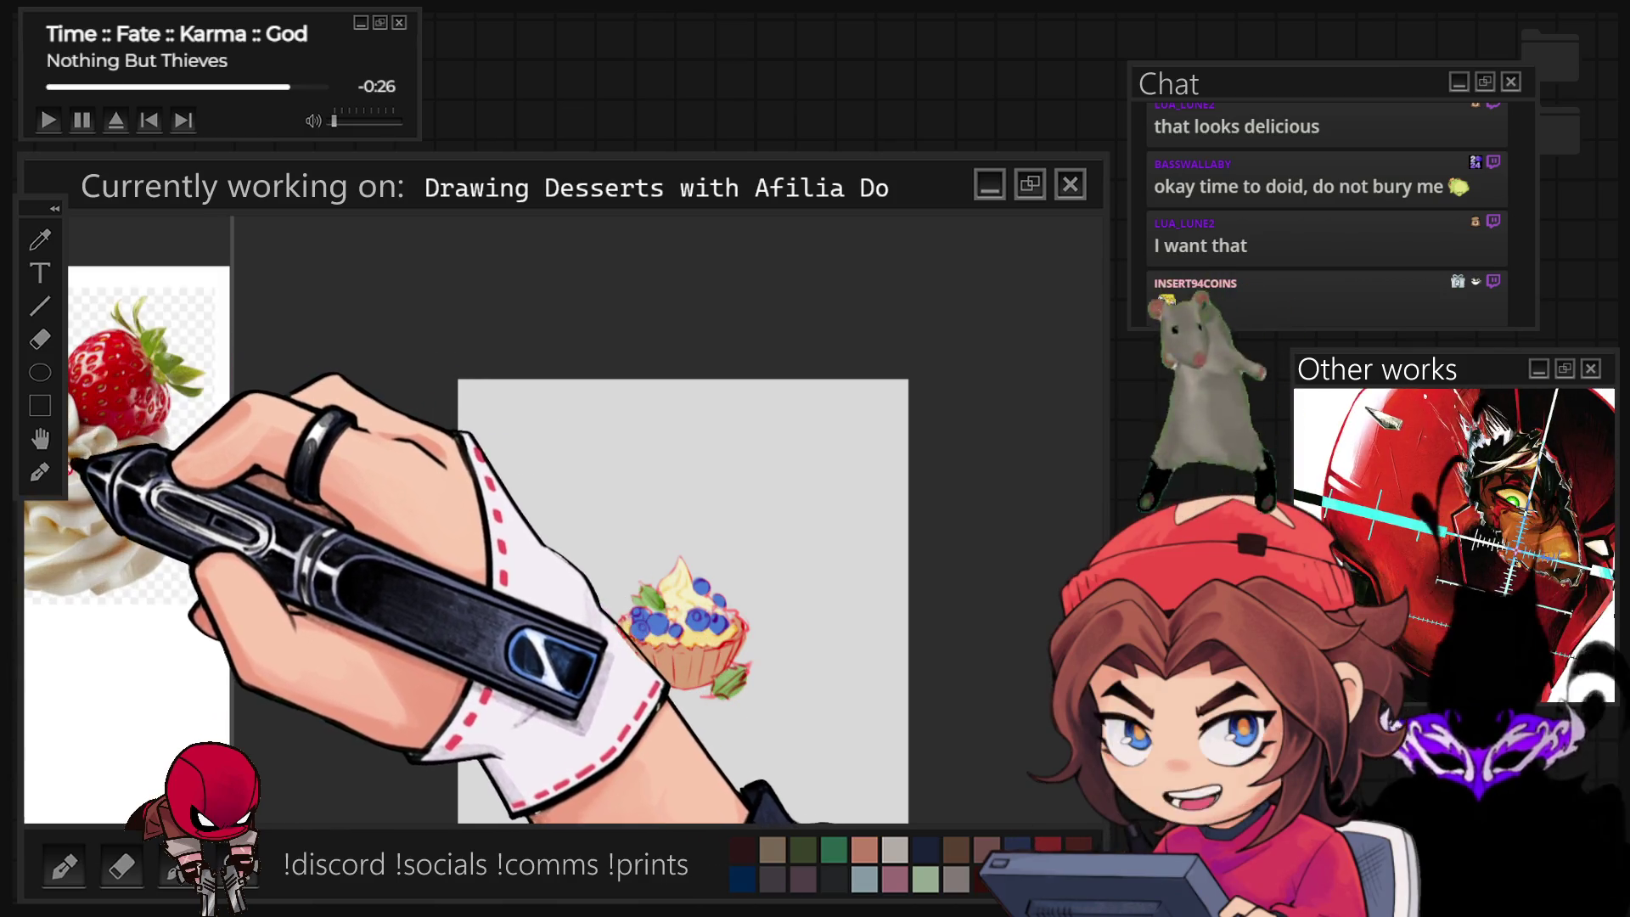
{"action": "scroll", "coordinate": [76, 421], "scroll_direction": "up", "scroll_amount": 2}
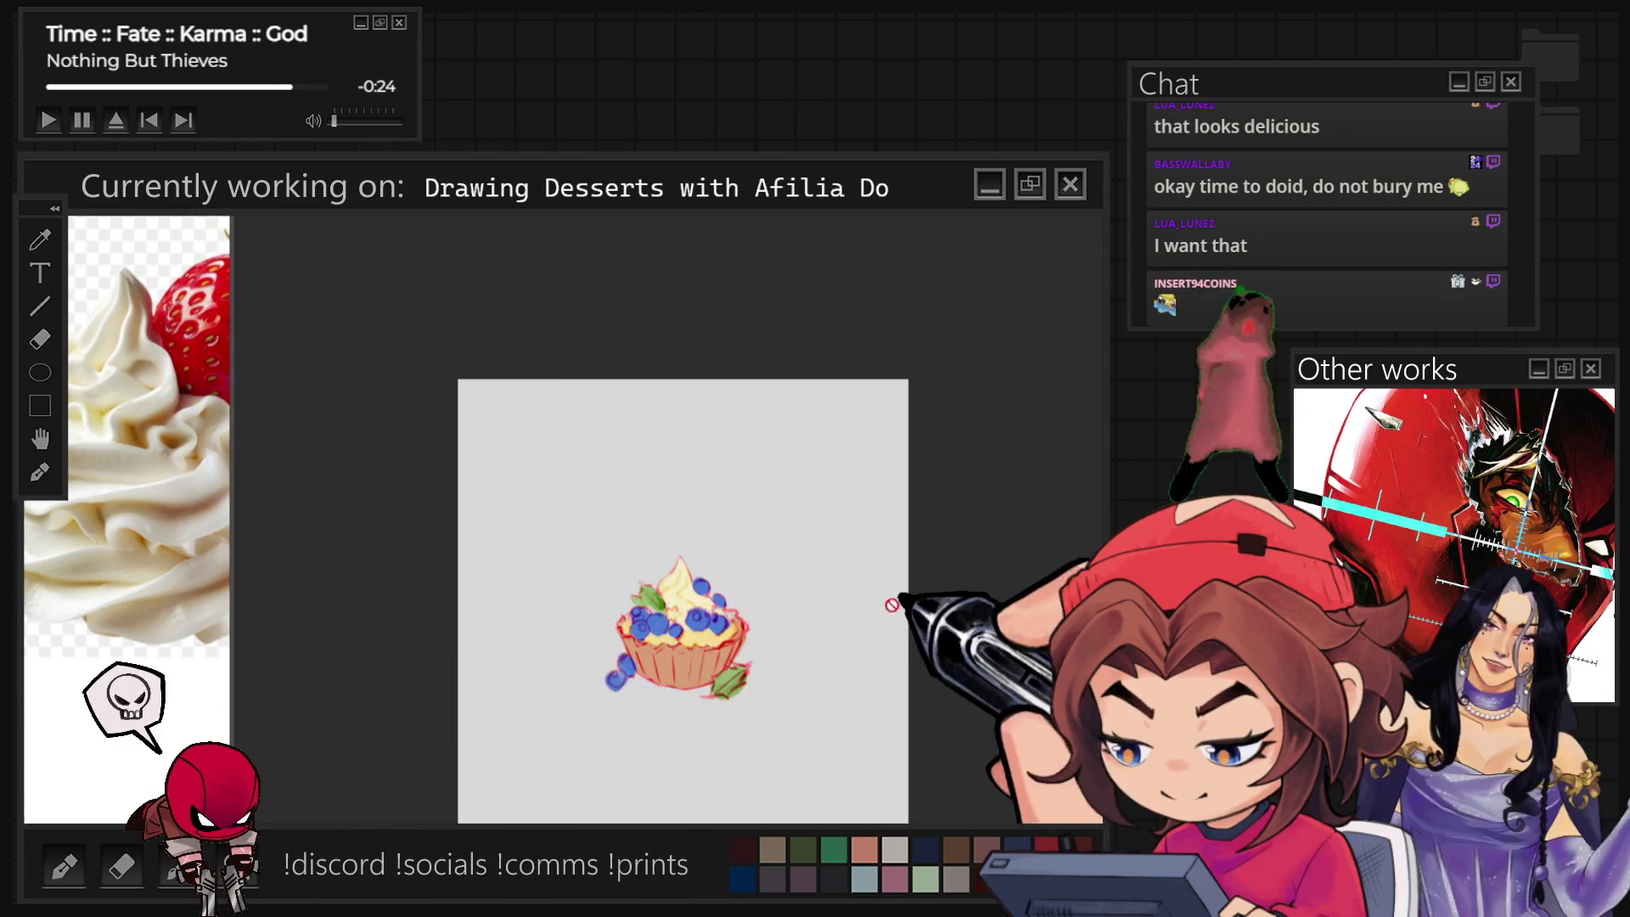
{"action": "scroll", "coordinate": [895, 603], "scroll_direction": "up", "scroll_amount": 4}
{"action": "scroll", "coordinate": [896, 603], "scroll_direction": "down", "scroll_amount": 3}
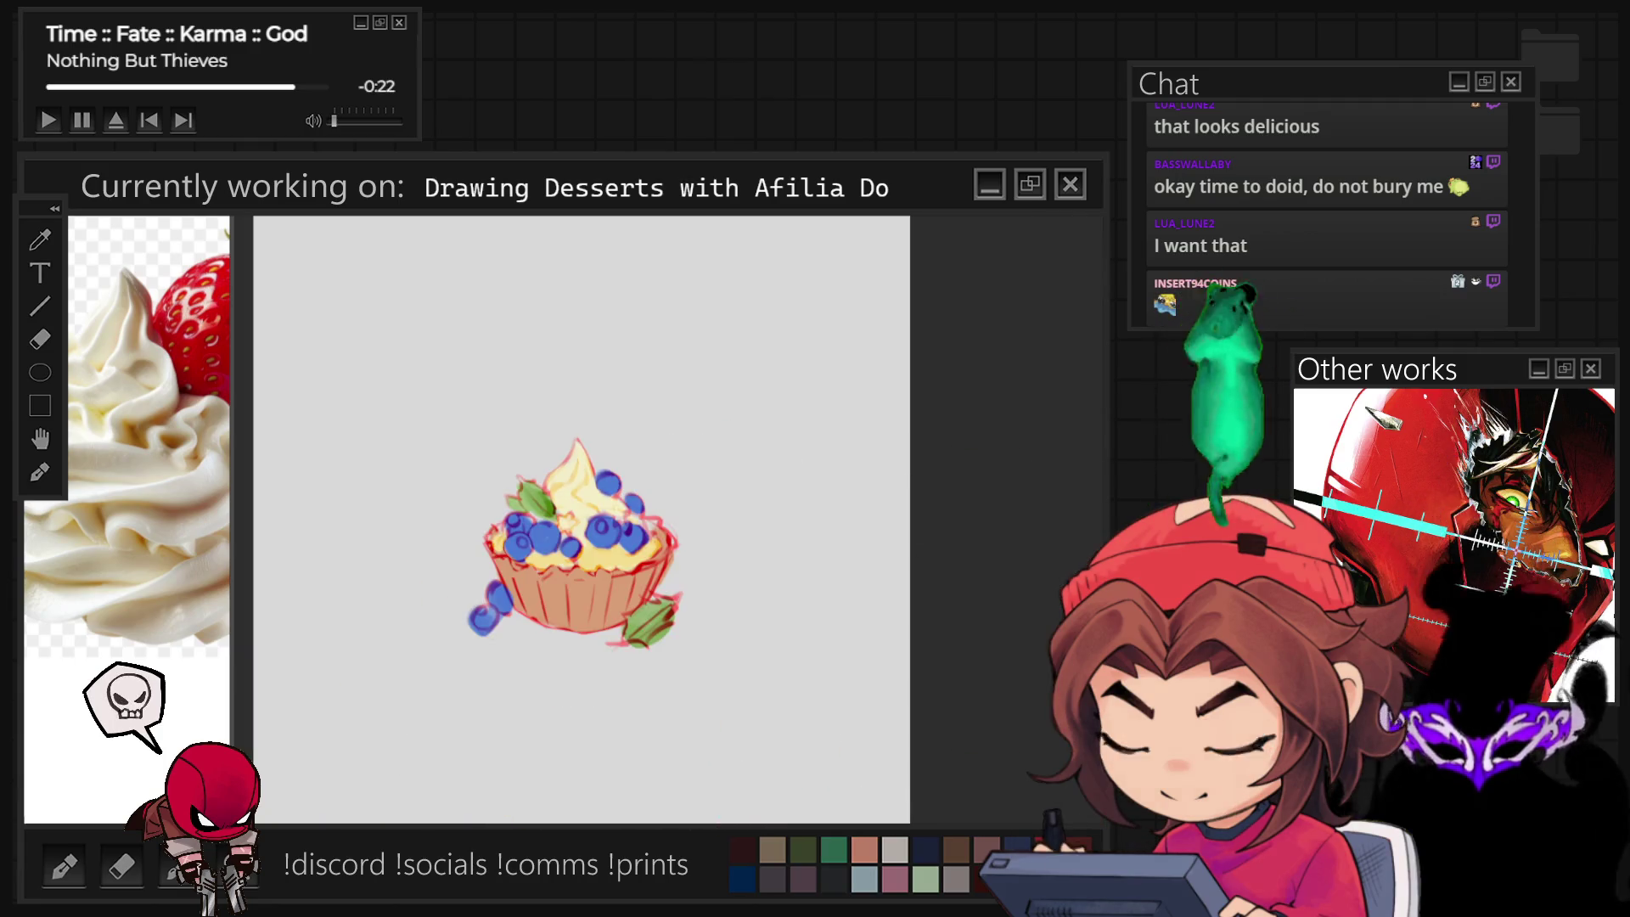
{"action": "scroll", "coordinate": [716, 539], "scroll_direction": "down", "scroll_amount": 1}
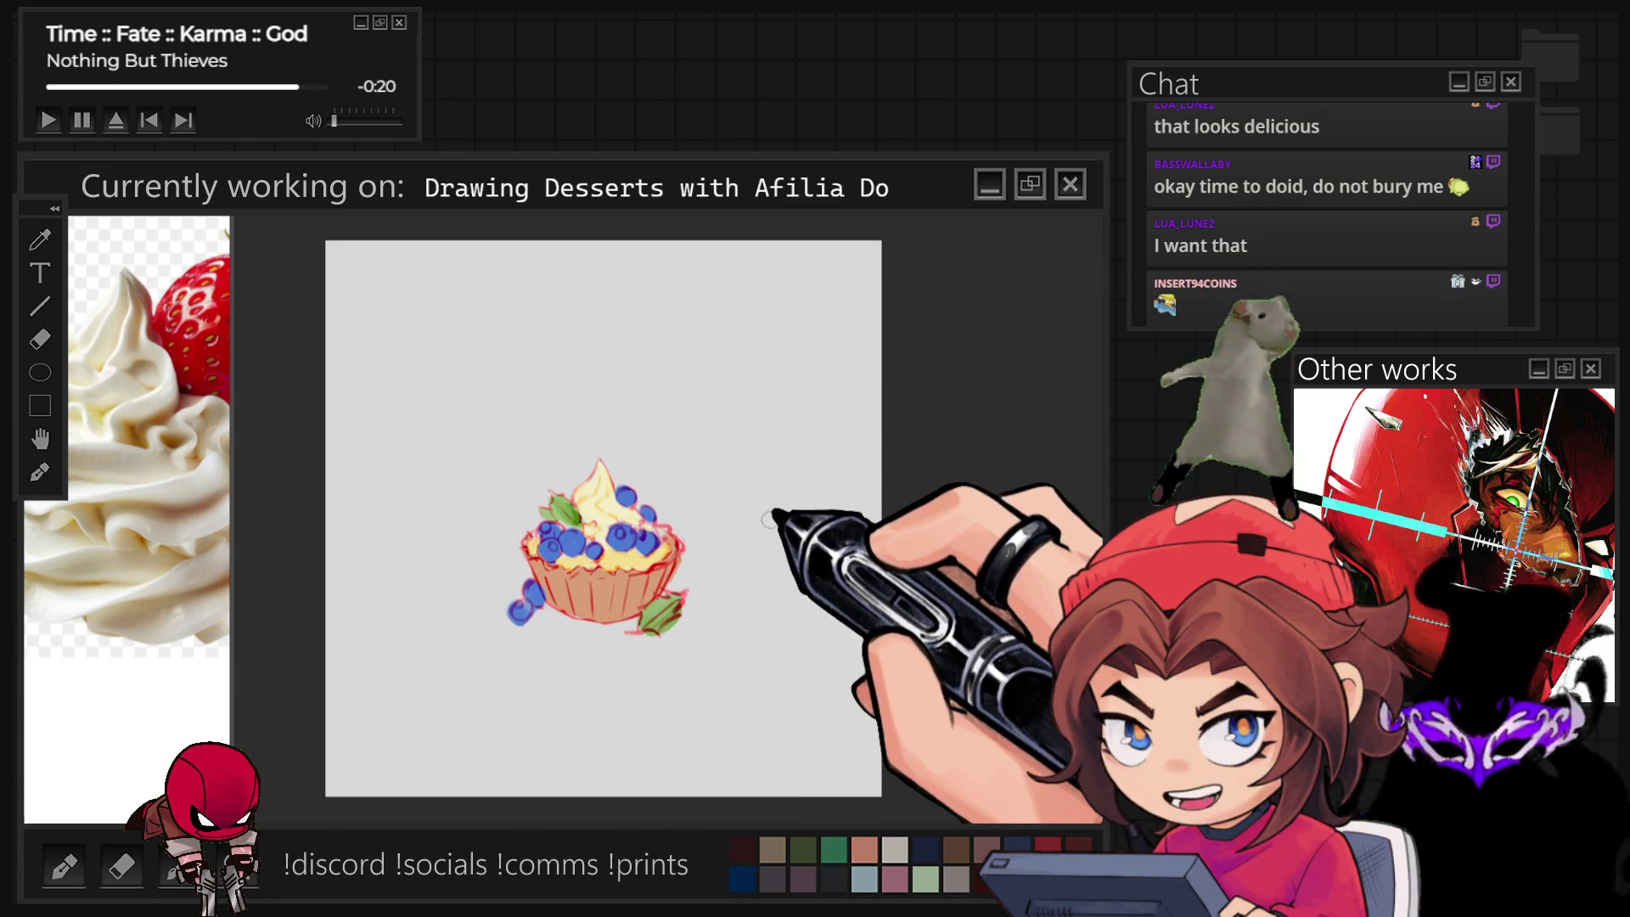
Free Transform the tart painting, scaling it up to nearly fill the canvas.
{"action": "key", "text": "ctrl+t"}
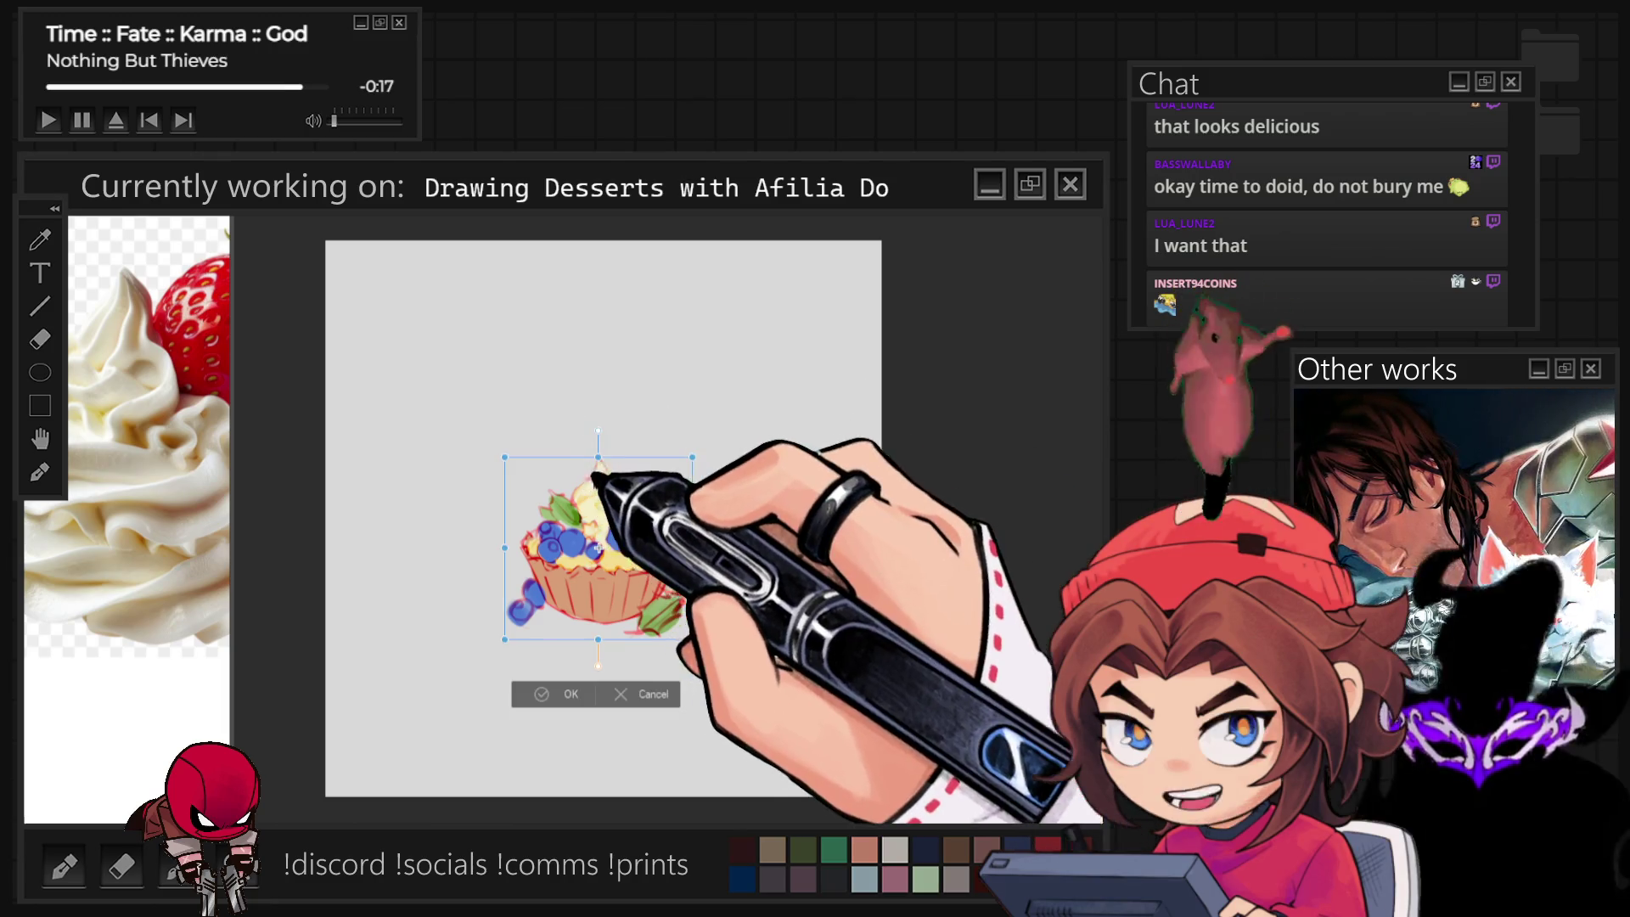
{"action": "mouse_move", "coordinate": [603, 451]}
{"action": "left_mouse_down"}
{"action": "mouse_move", "coordinate": [725, 506]}
{"action": "mouse_move", "coordinate": [724, 481]}
{"action": "mouse_move", "coordinate": [651, 526]}
{"action": "mouse_move", "coordinate": [691, 498]}
{"action": "left_mouse_up"}
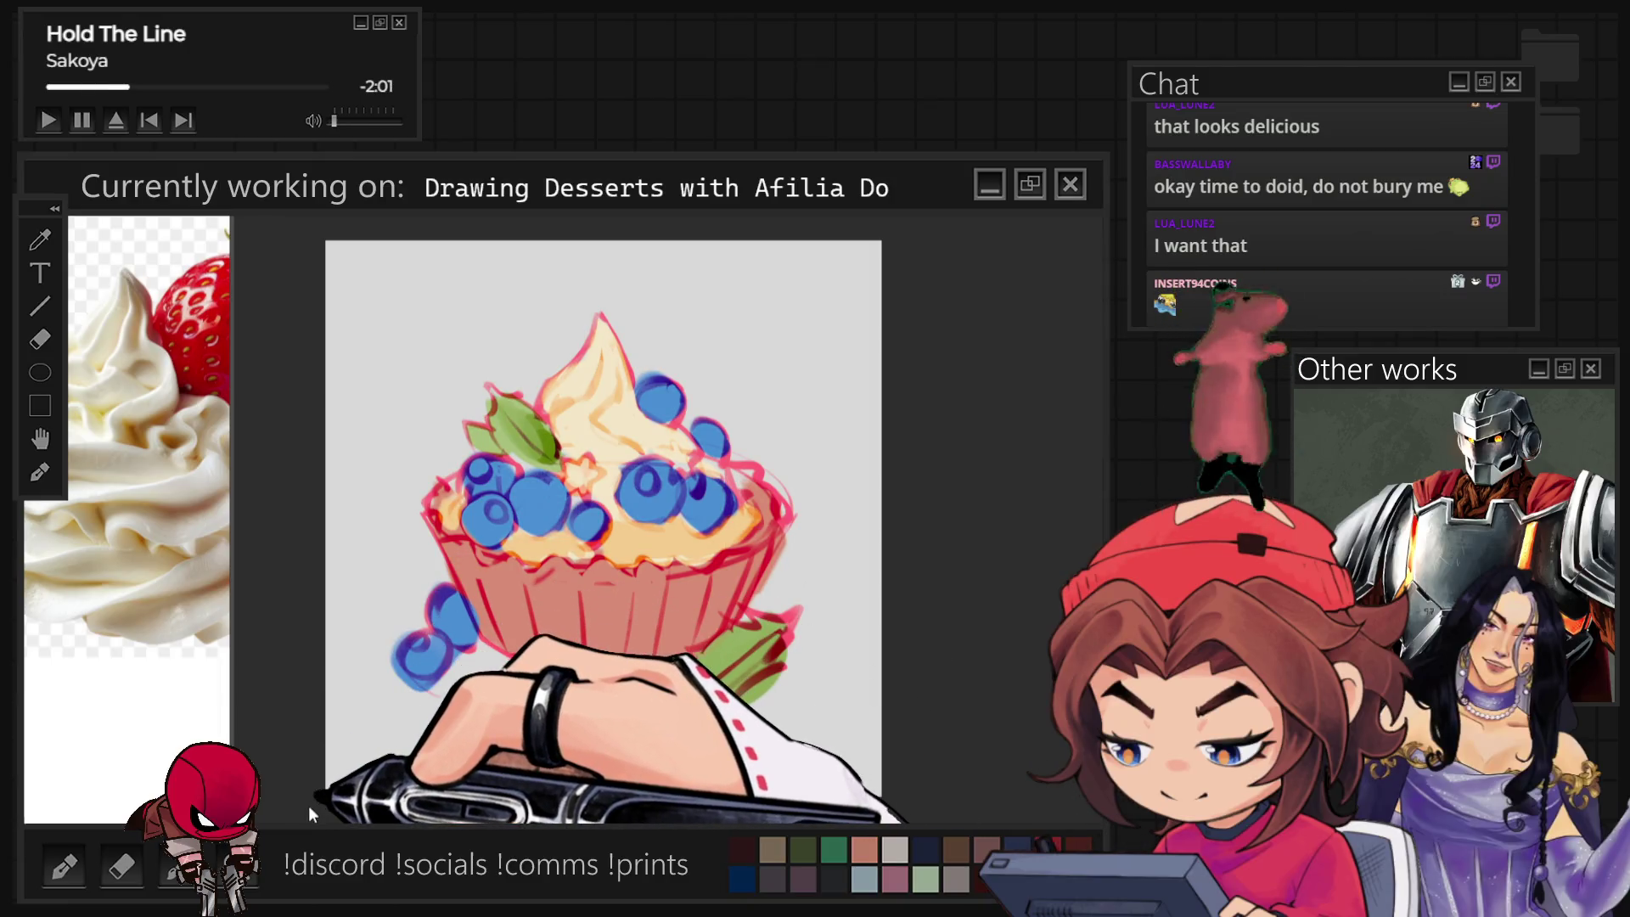
Undo colour changes to settle on warmer, brighter cream and leaf tones.
{"action": "key", "text": "ctrl+z"}
{"action": "key", "text": "ctrl+z"}
{"action": "key", "text": "ctrl+z"}
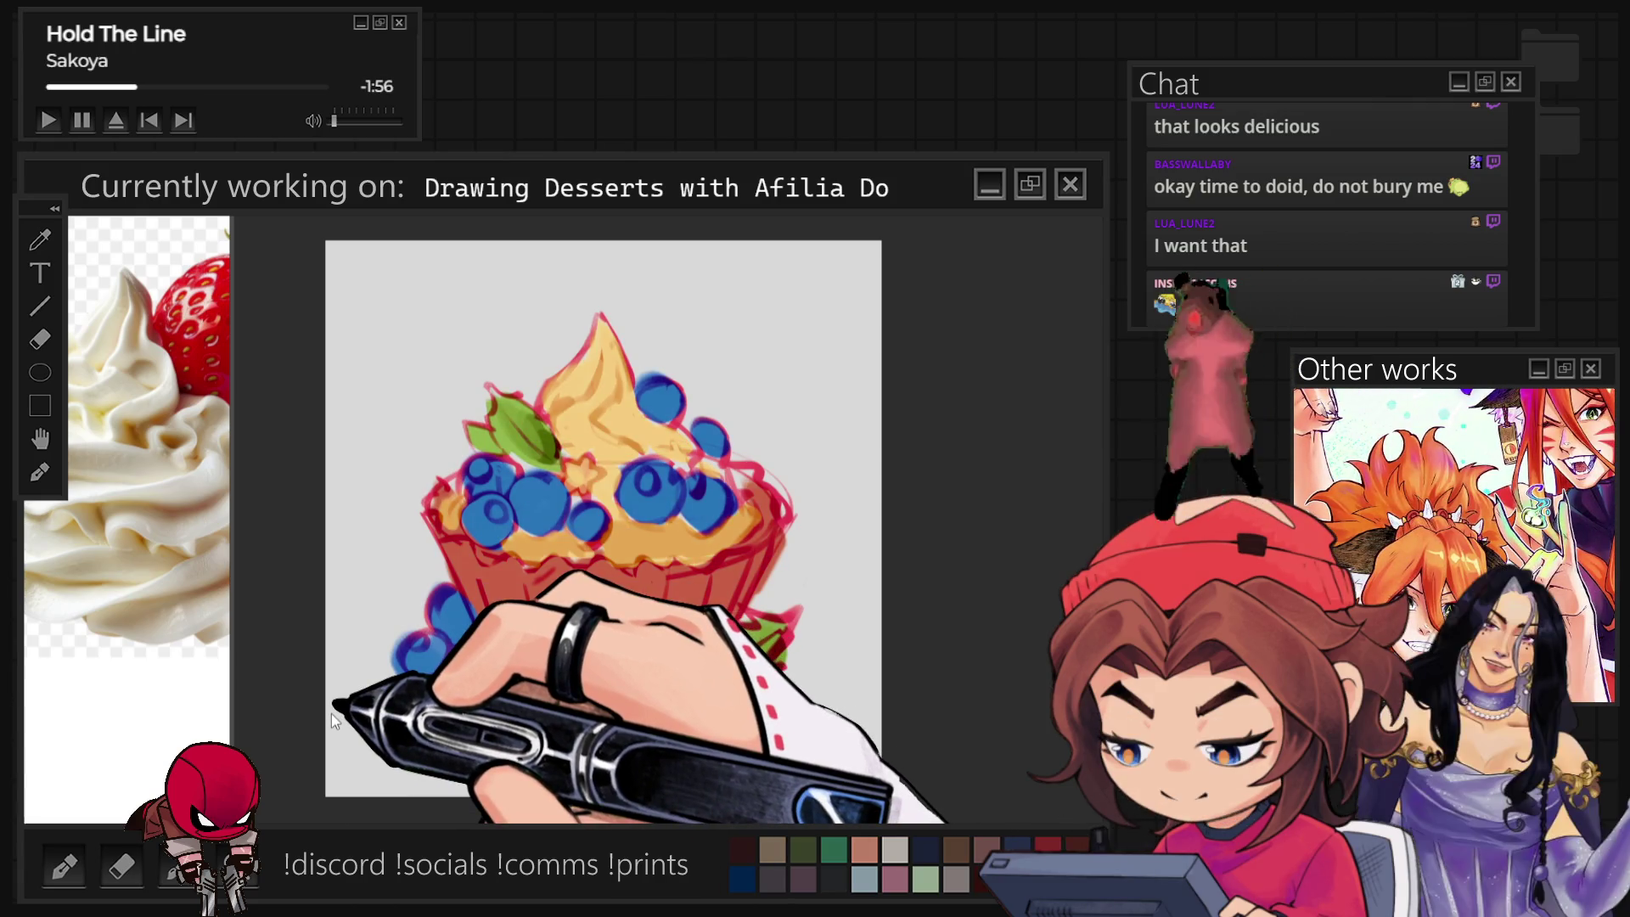
{"action": "key", "text": "ctrl+z"}
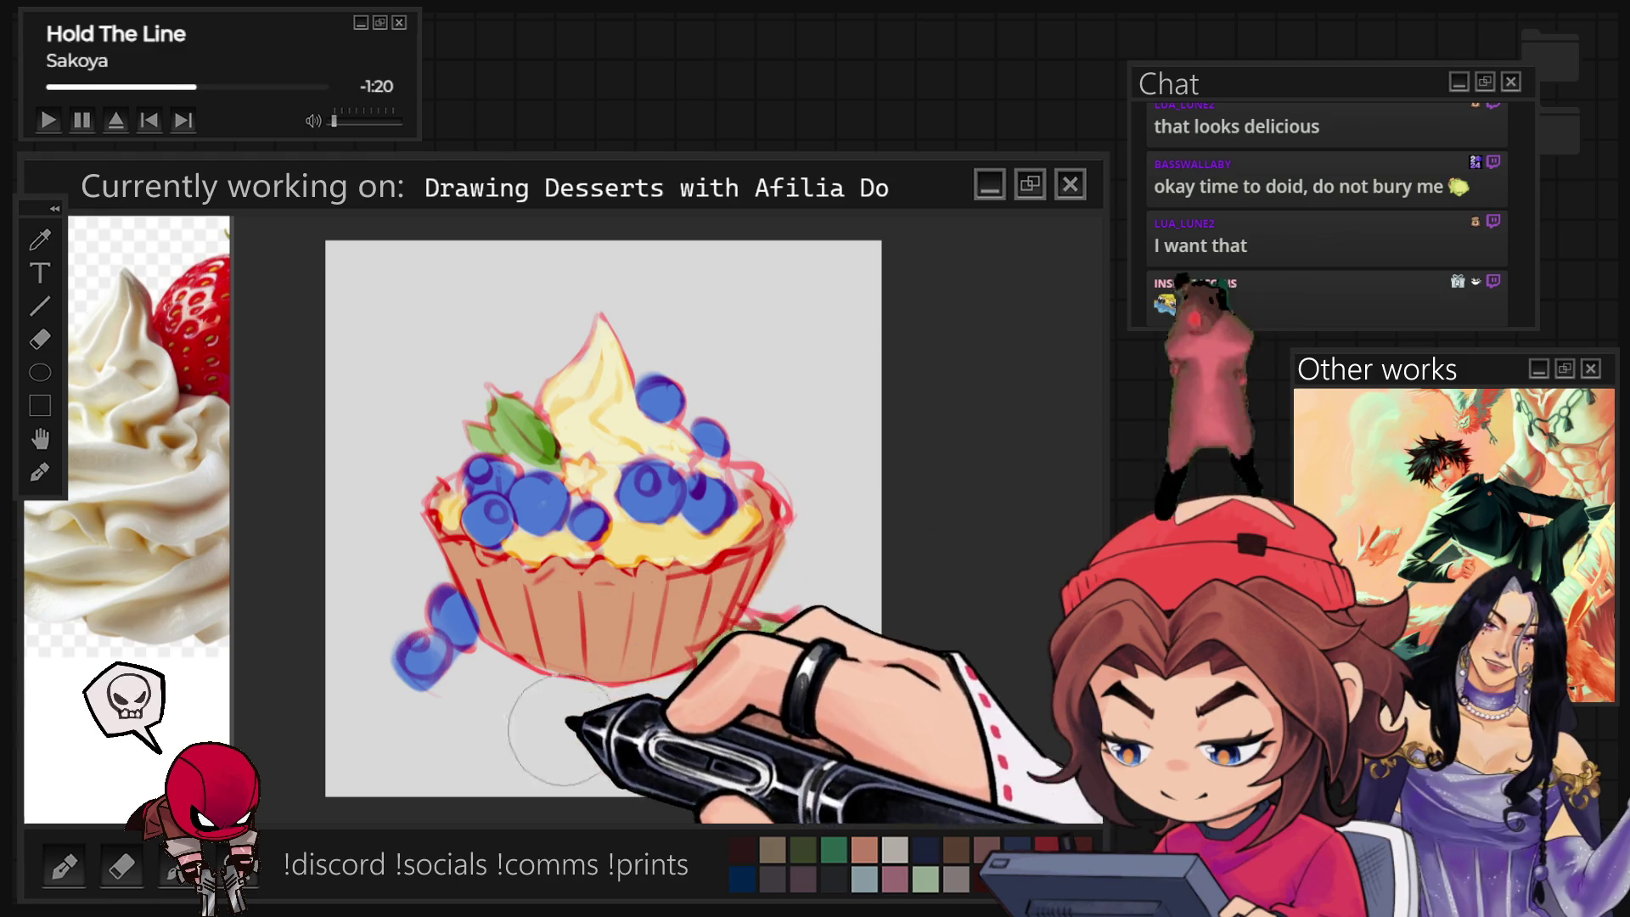
Enlarge the brush before filling the background with cream and shading the tart.
{"action": "key", "text": "bracketright"}
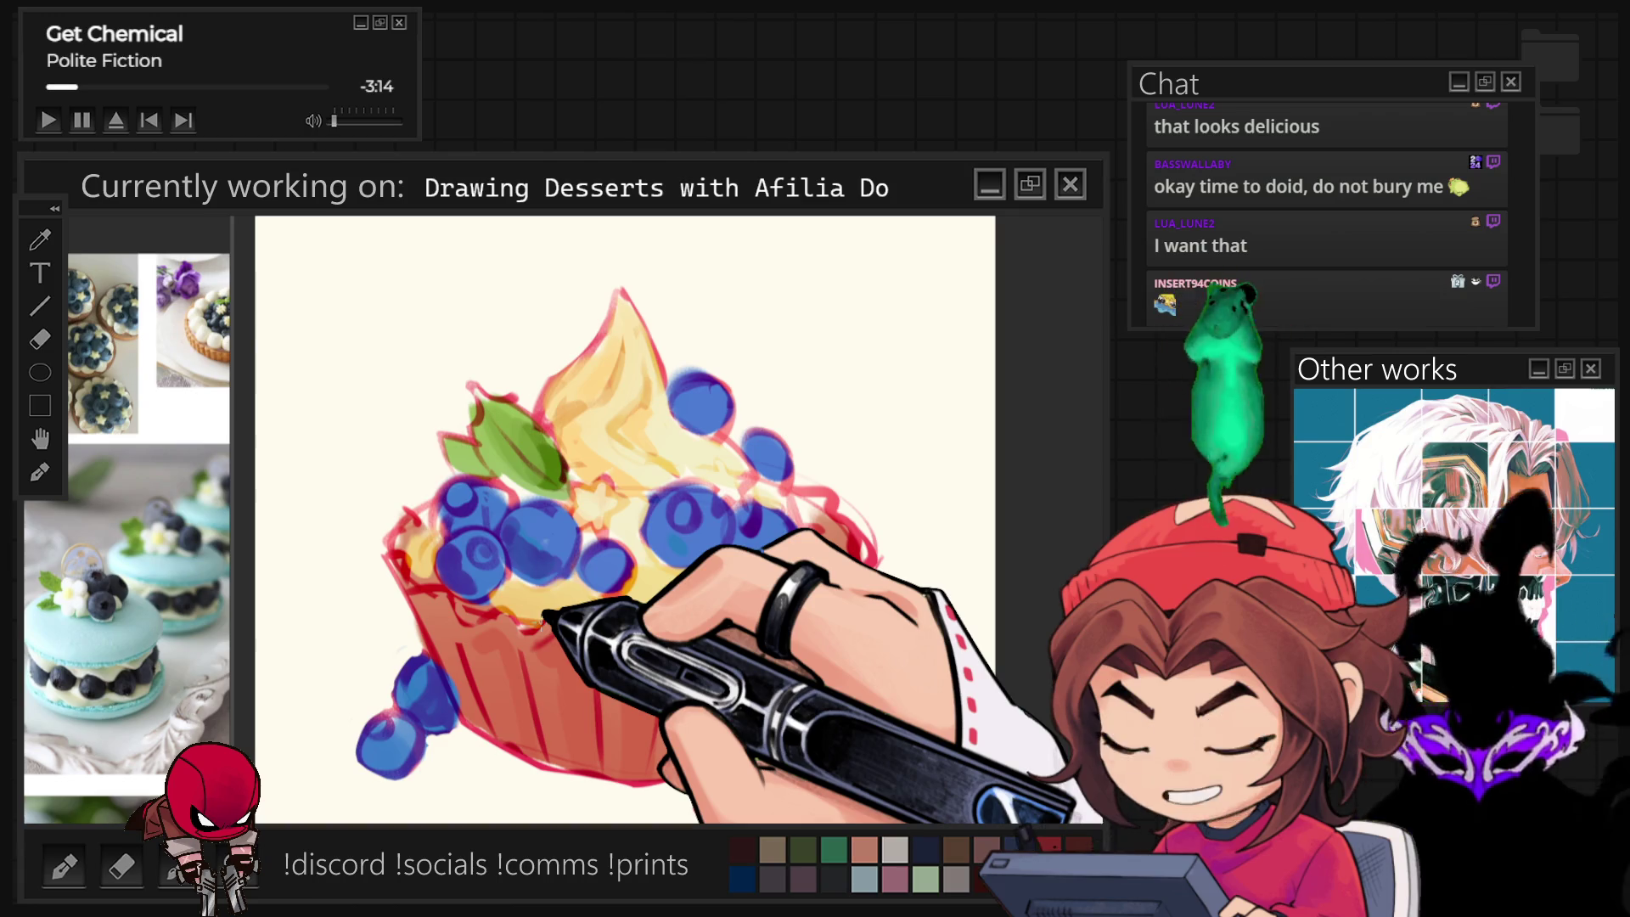
{"action": "scroll", "coordinate": [134, 561], "scroll_direction": "down", "scroll_amount": 2}
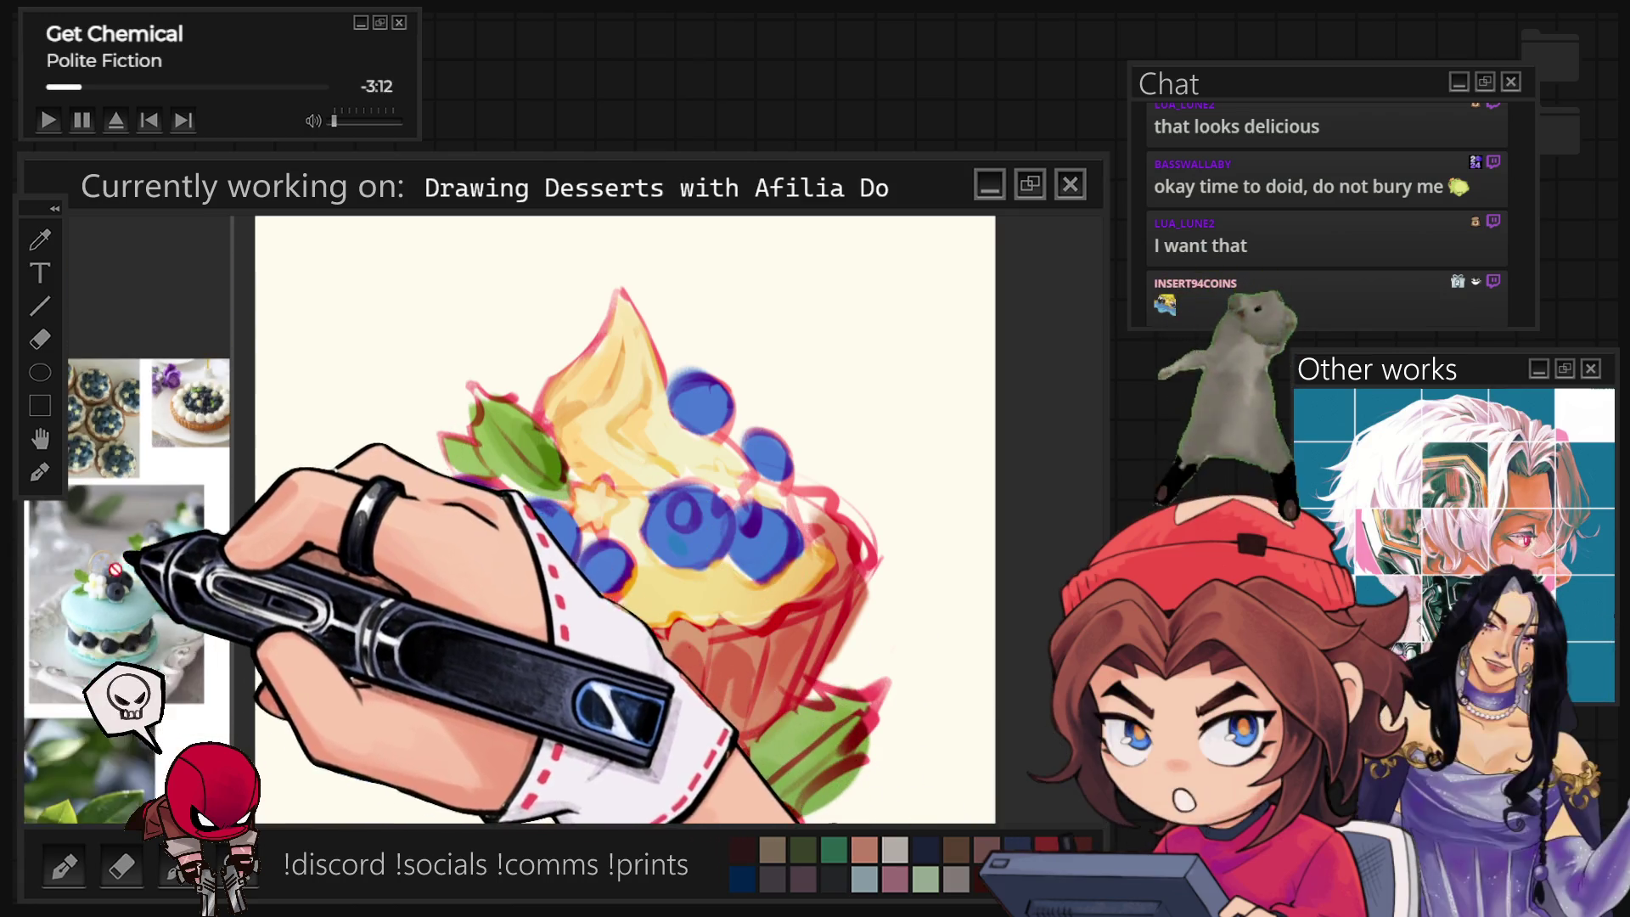
{"action": "scroll", "coordinate": [140, 579], "scroll_direction": "down", "scroll_amount": 3}
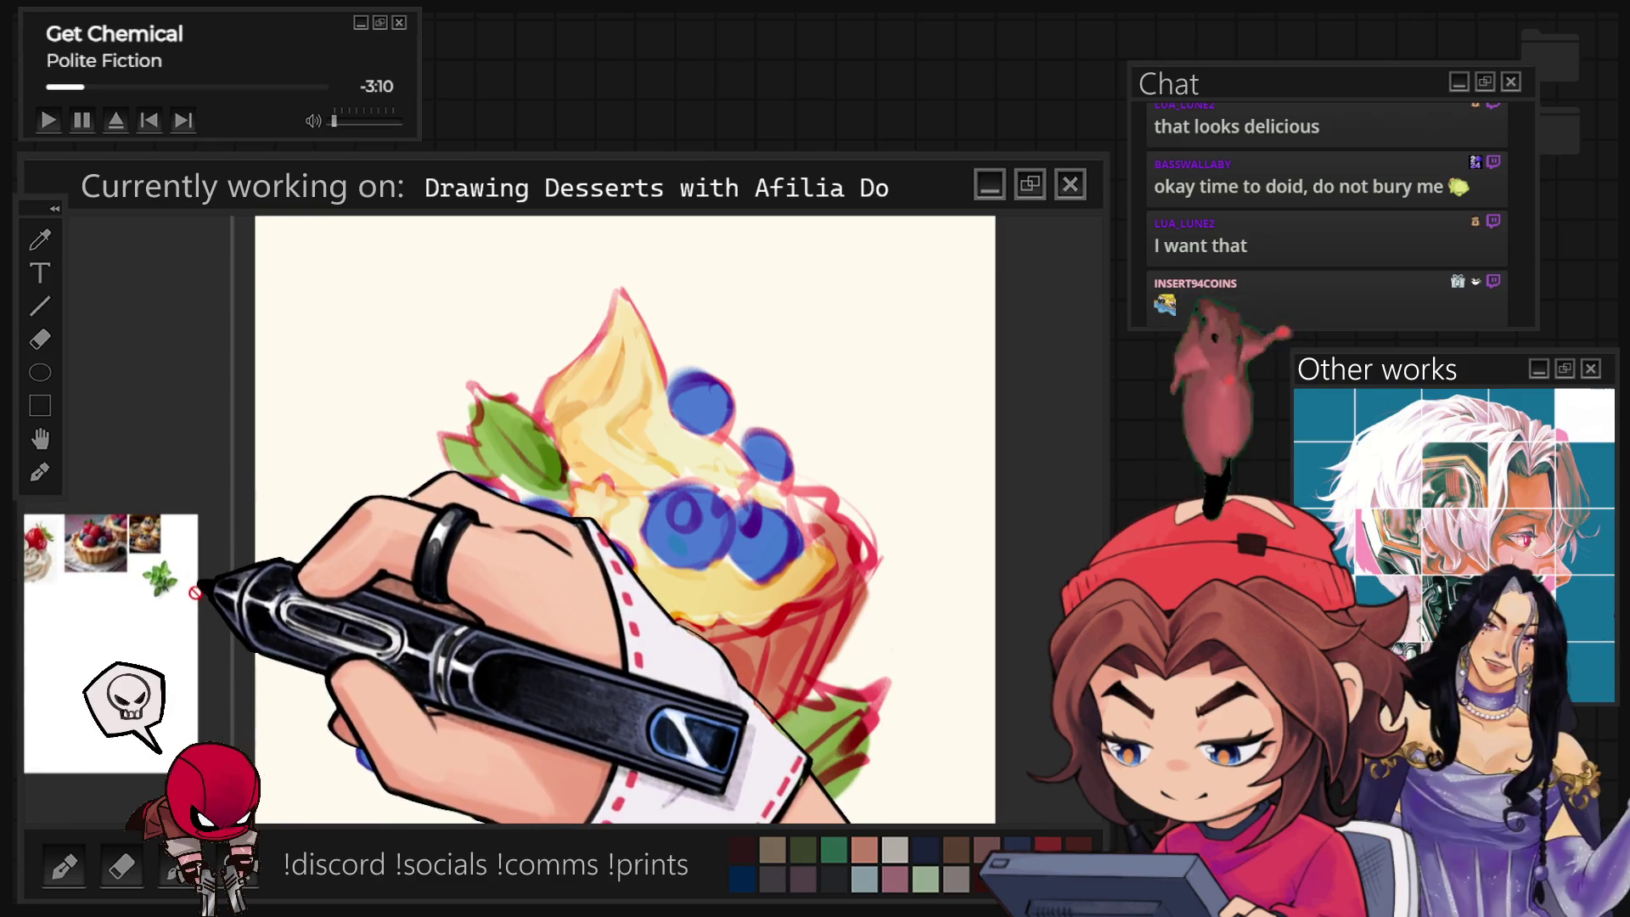
{"action": "scroll", "coordinate": [195, 593], "scroll_direction": "up", "scroll_amount": 1}
{"action": "scroll", "coordinate": [190, 572], "scroll_direction": "up", "scroll_amount": 1}
{"action": "scroll", "coordinate": [175, 553], "scroll_direction": "up", "scroll_amount": 1}
{"action": "scroll", "coordinate": [141, 529], "scroll_direction": "up", "scroll_amount": 2}
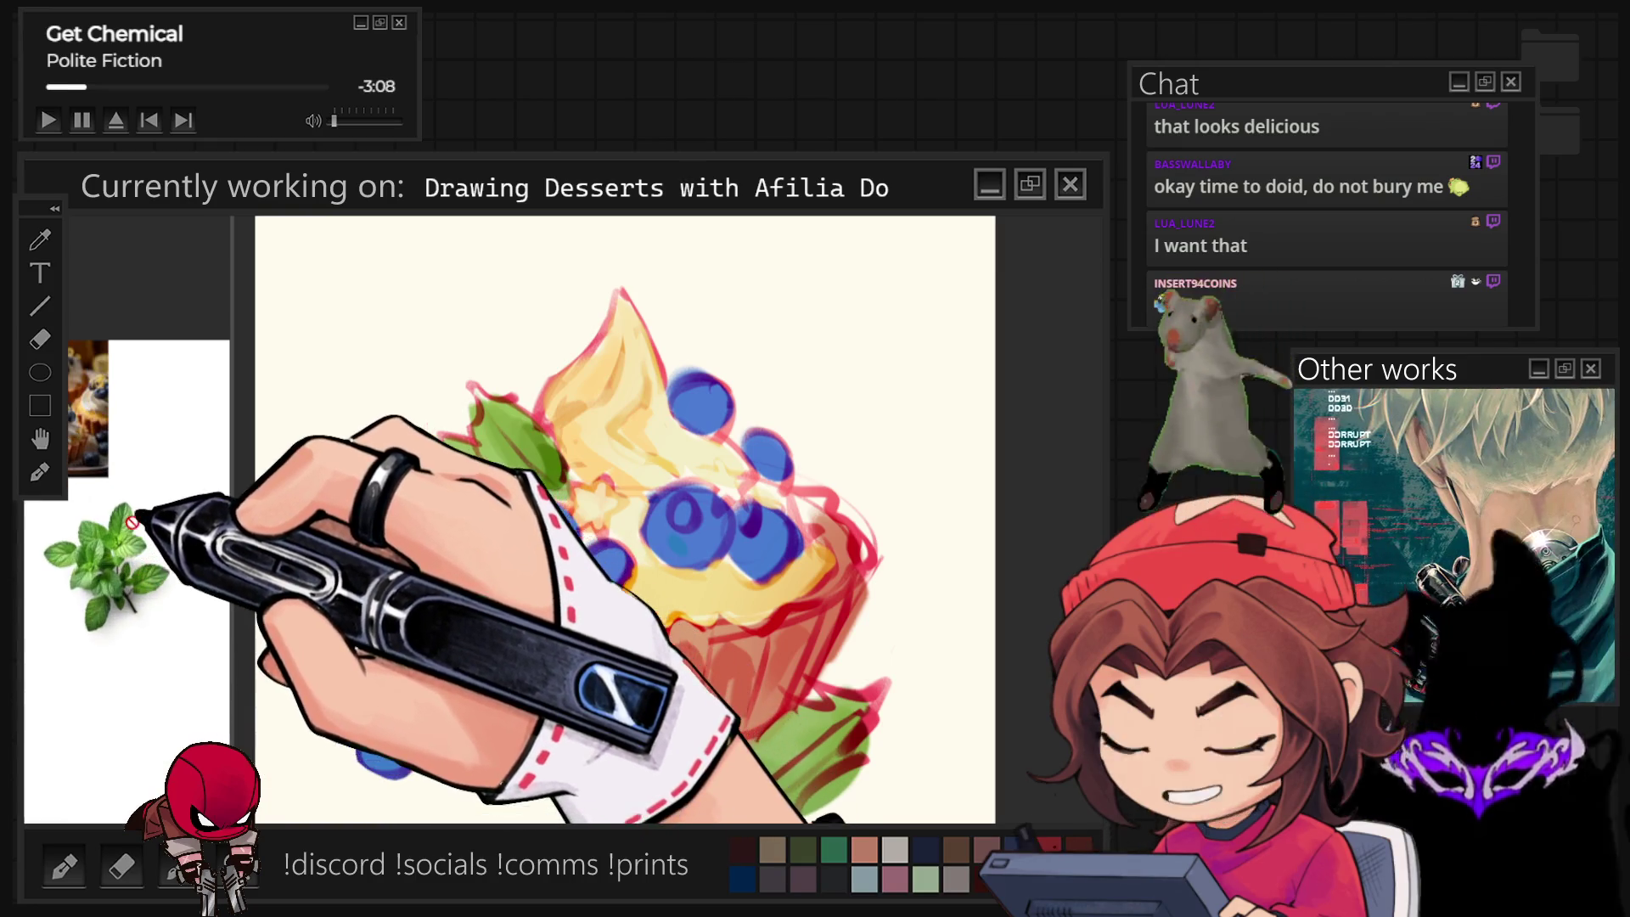
{"action": "scroll", "coordinate": [135, 519], "scroll_direction": "up", "scroll_amount": 1}
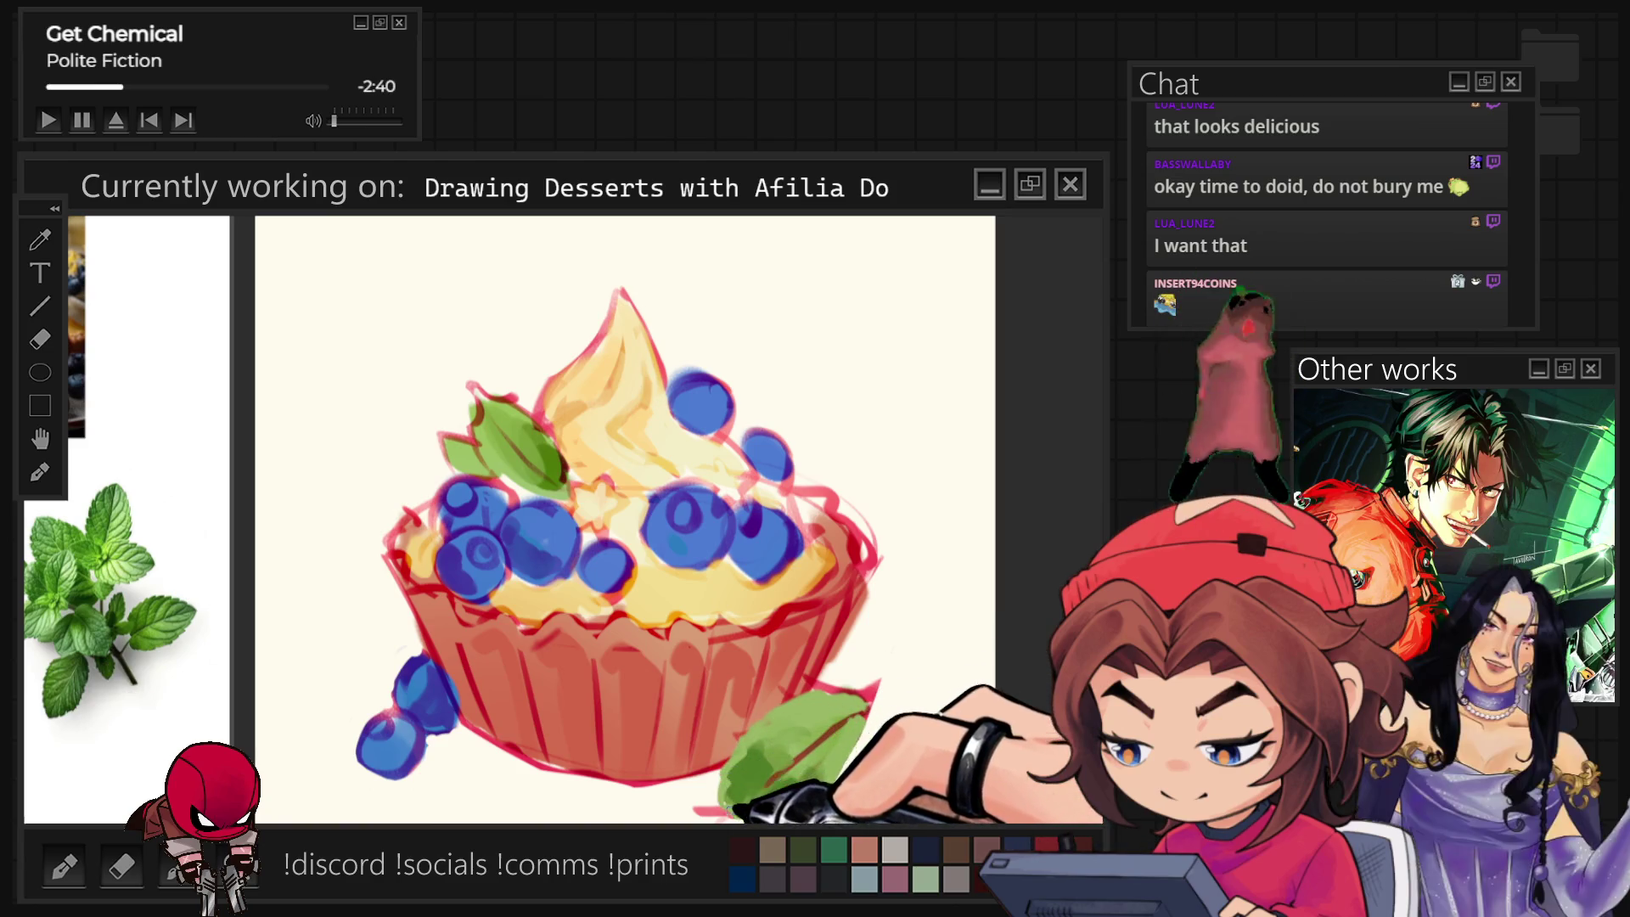
Sample the mint-leaf green from the reference for the next strokes.
{"action": "left_click", "coordinate": [815, 724]}
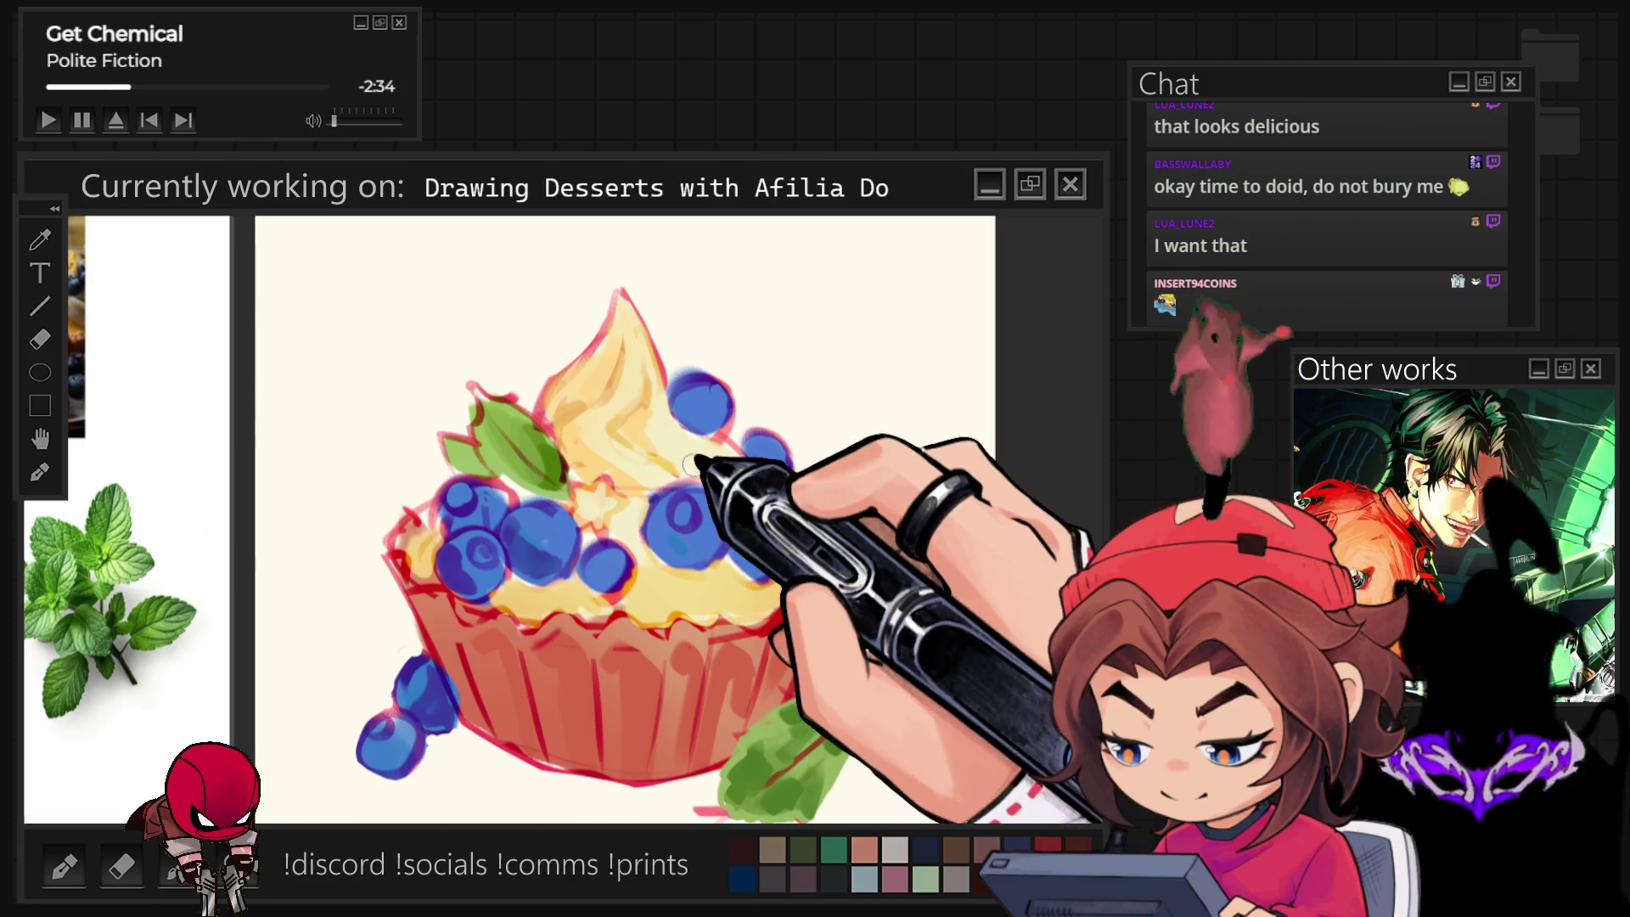
{"action": "scroll", "coordinate": [165, 490], "scroll_direction": "down", "scroll_amount": 2}
{"action": "scroll", "coordinate": [147, 509], "scroll_direction": "down", "scroll_amount": 2}
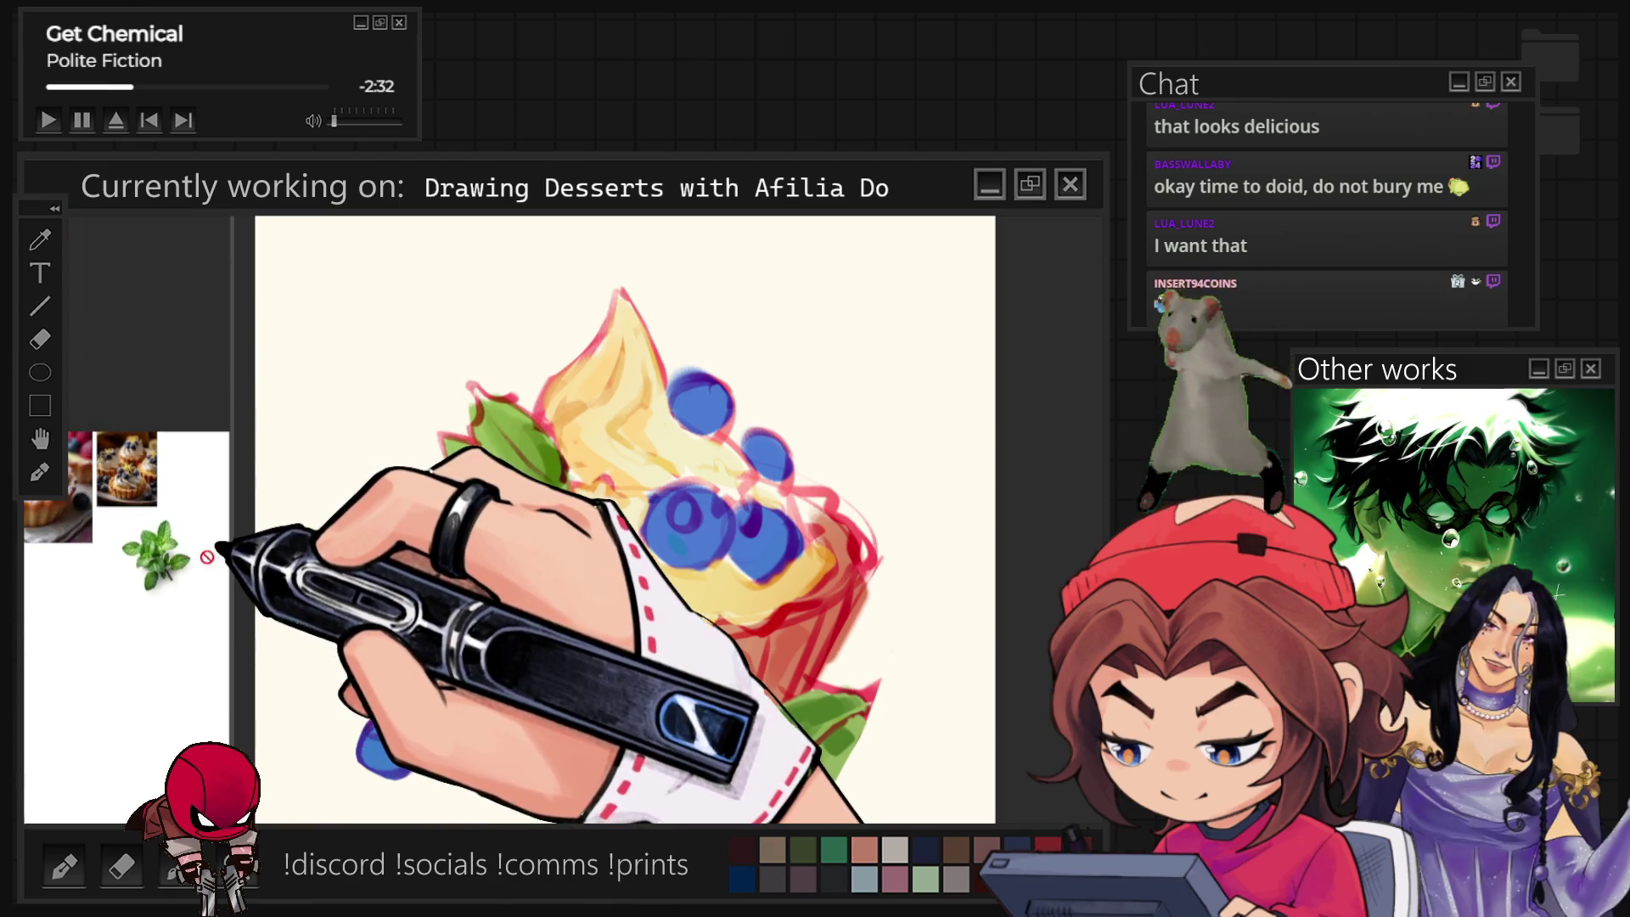
{"action": "scroll", "coordinate": [128, 529], "scroll_direction": "down", "scroll_amount": 2}
{"action": "scroll", "coordinate": [122, 536], "scroll_direction": "up", "scroll_amount": 2}
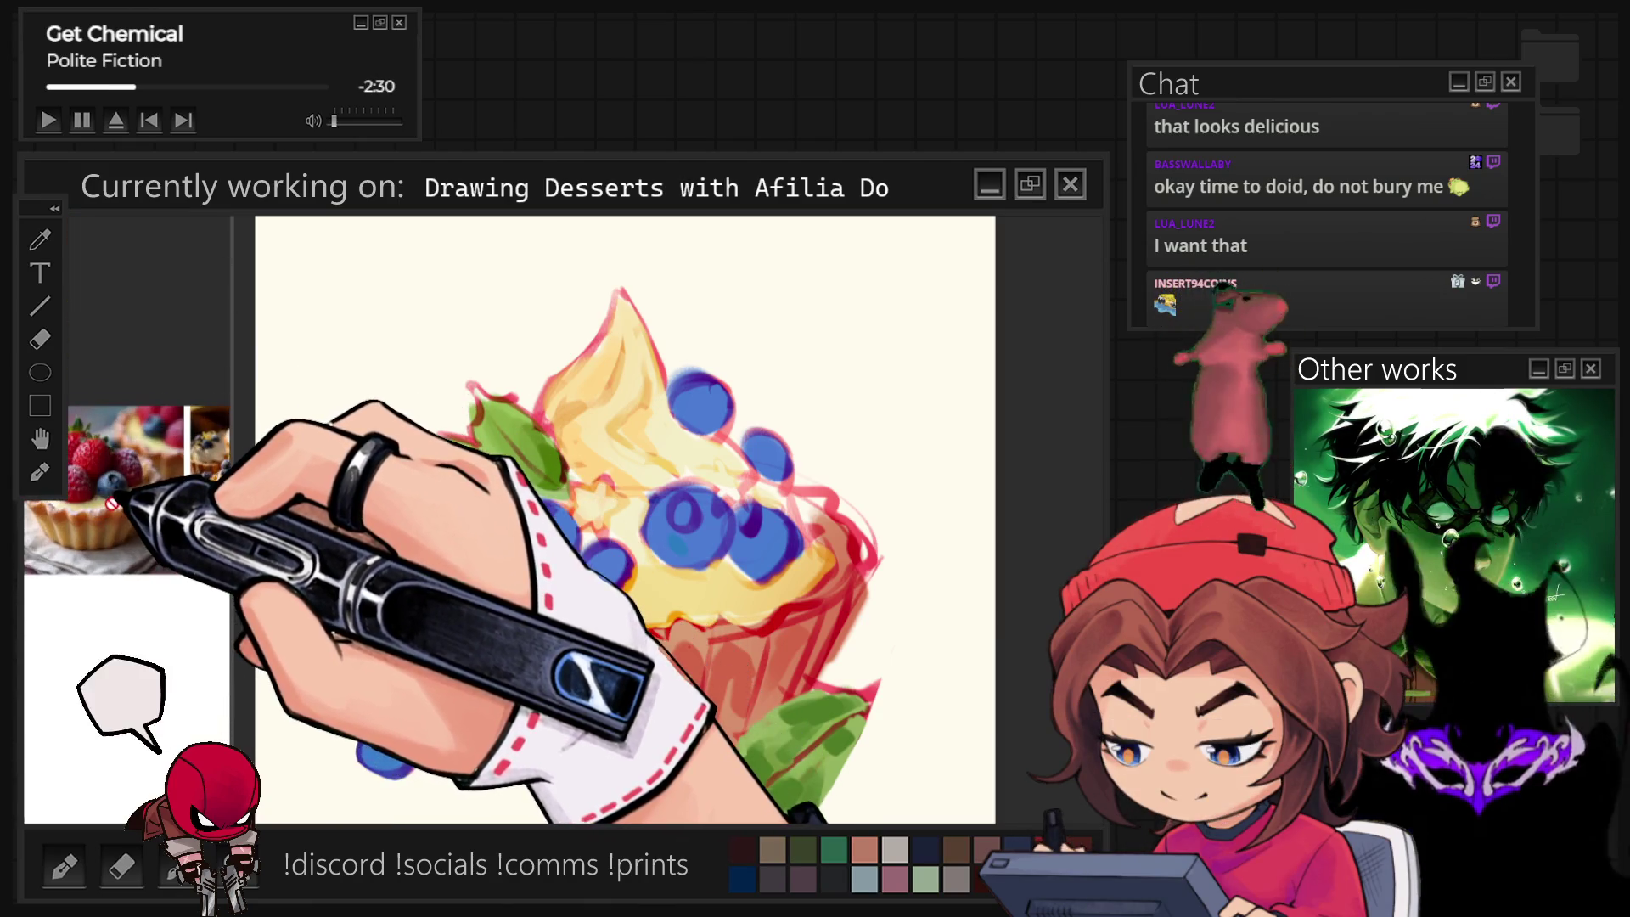
{"action": "scroll", "coordinate": [127, 524], "scroll_direction": "up", "scroll_amount": 2}
{"action": "scroll", "coordinate": [107, 509], "scroll_direction": "up", "scroll_amount": 2}
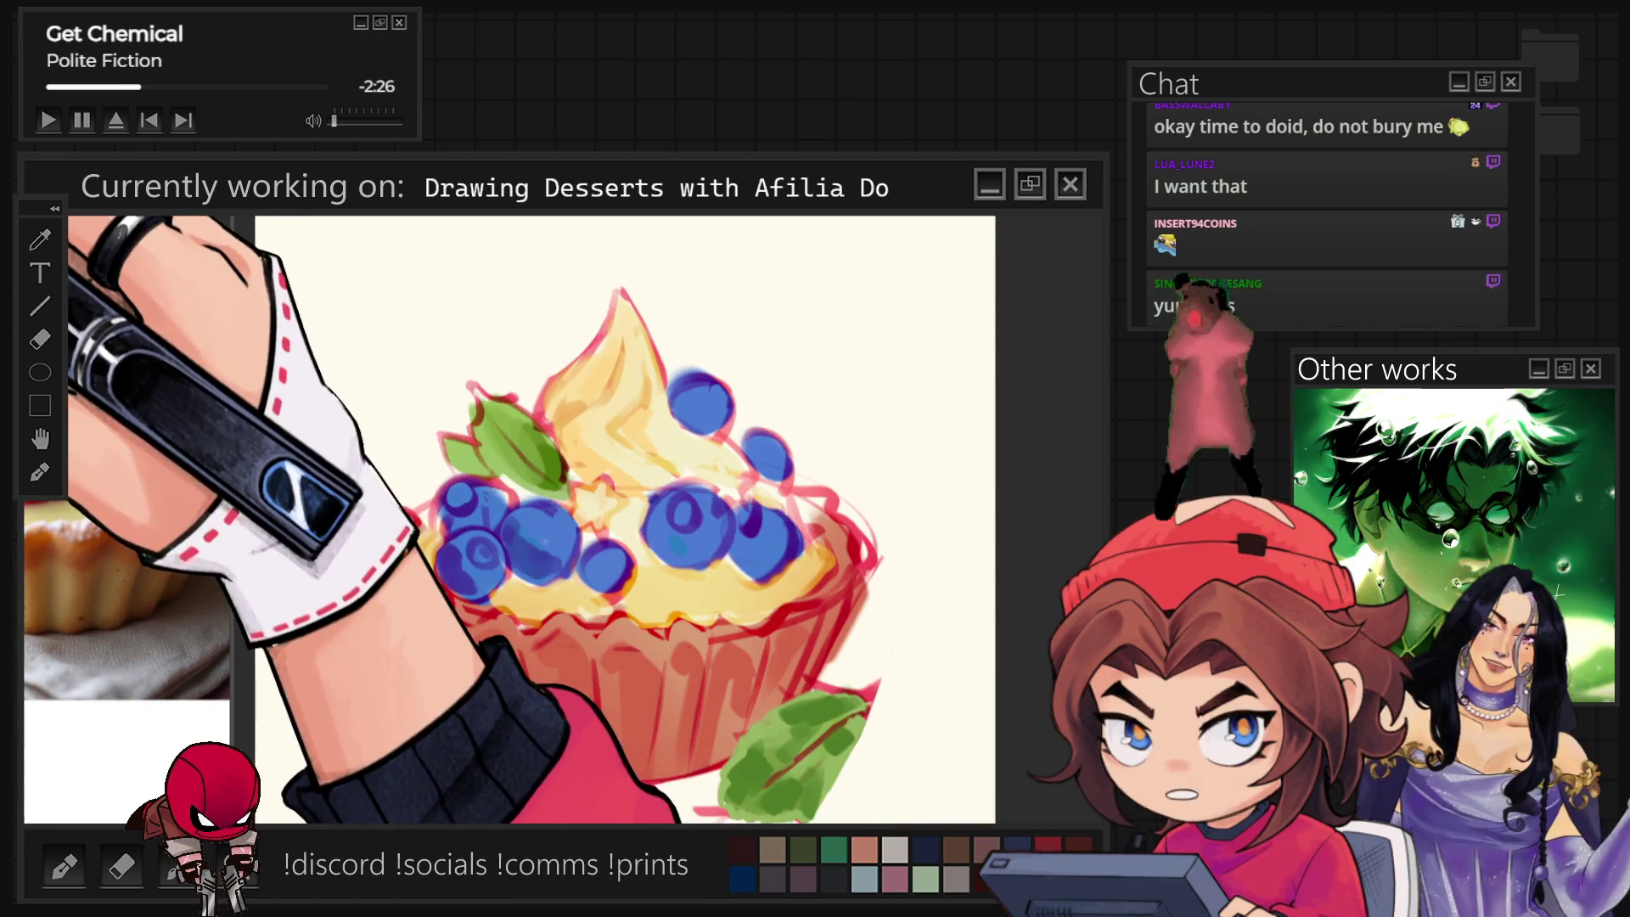
{"action": "scroll", "coordinate": [128, 383], "scroll_direction": "down", "scroll_amount": 2}
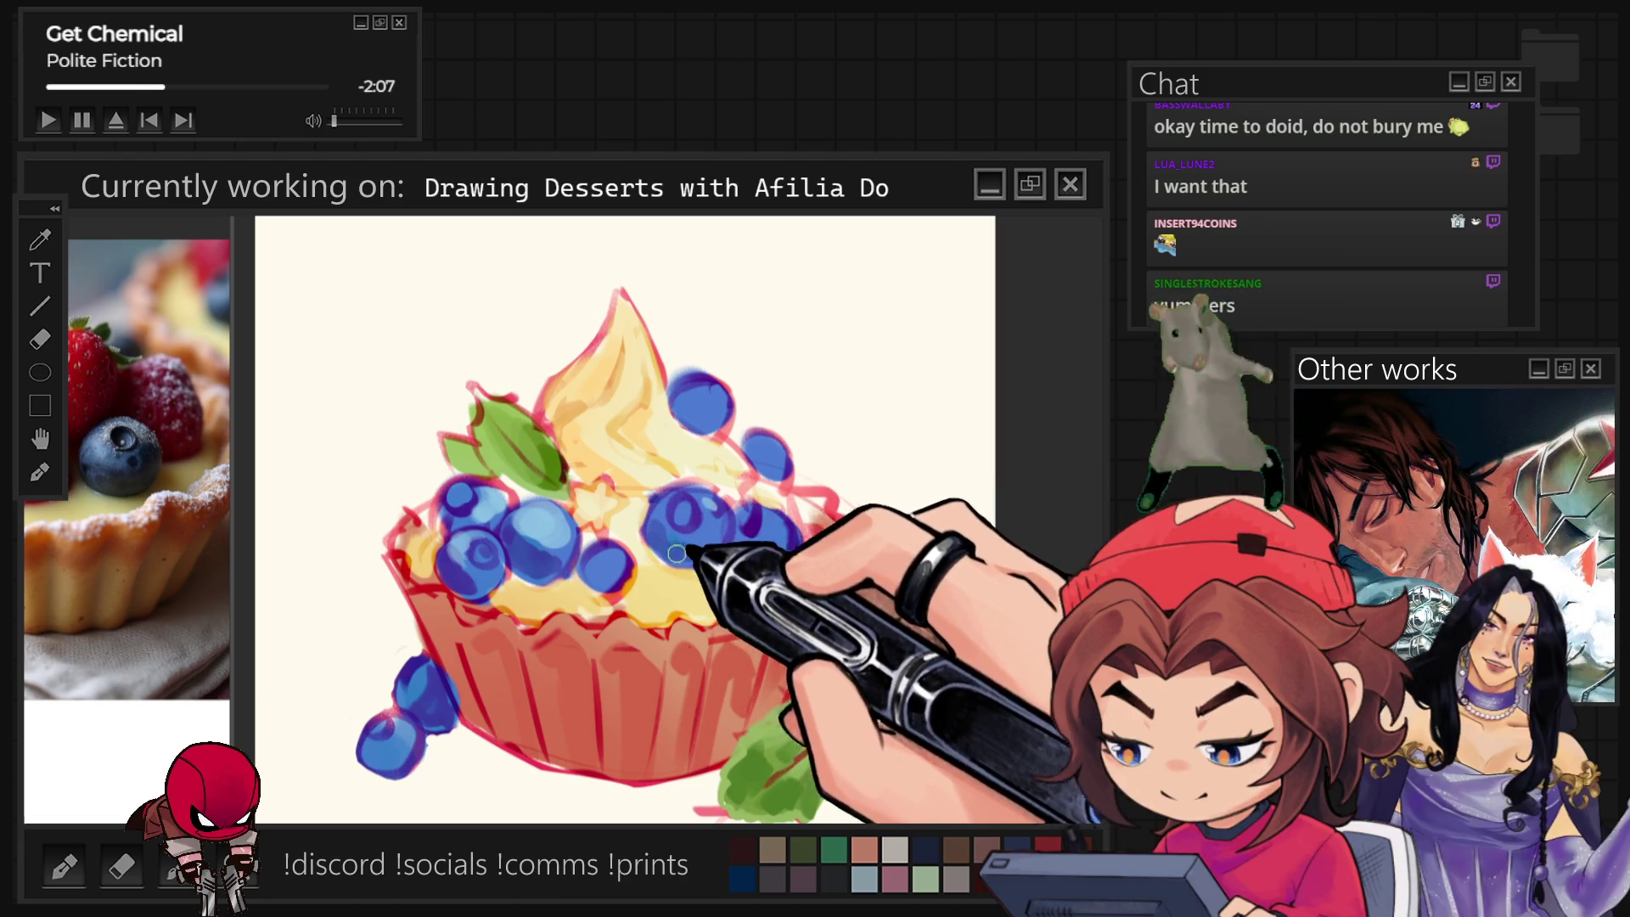
Eyedrop the blueberry colour and the warm frosting-edge tone for the crust and cream highlights.
{"action": "left_click", "coordinate": [754, 561]}
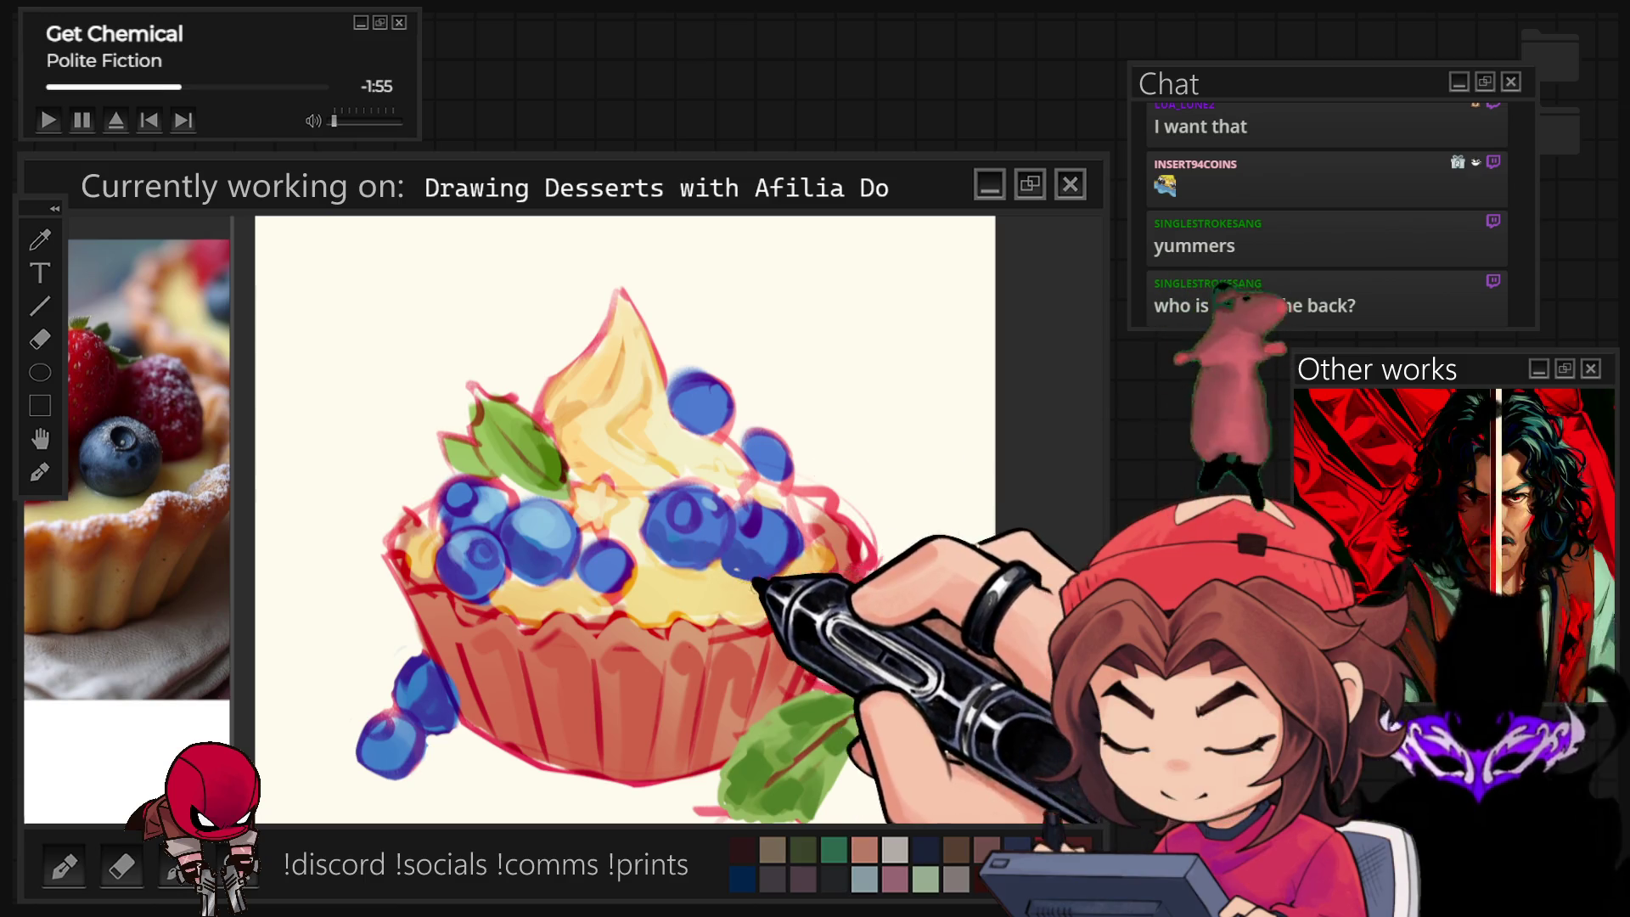
{"action": "left_click", "coordinate": [836, 540]}
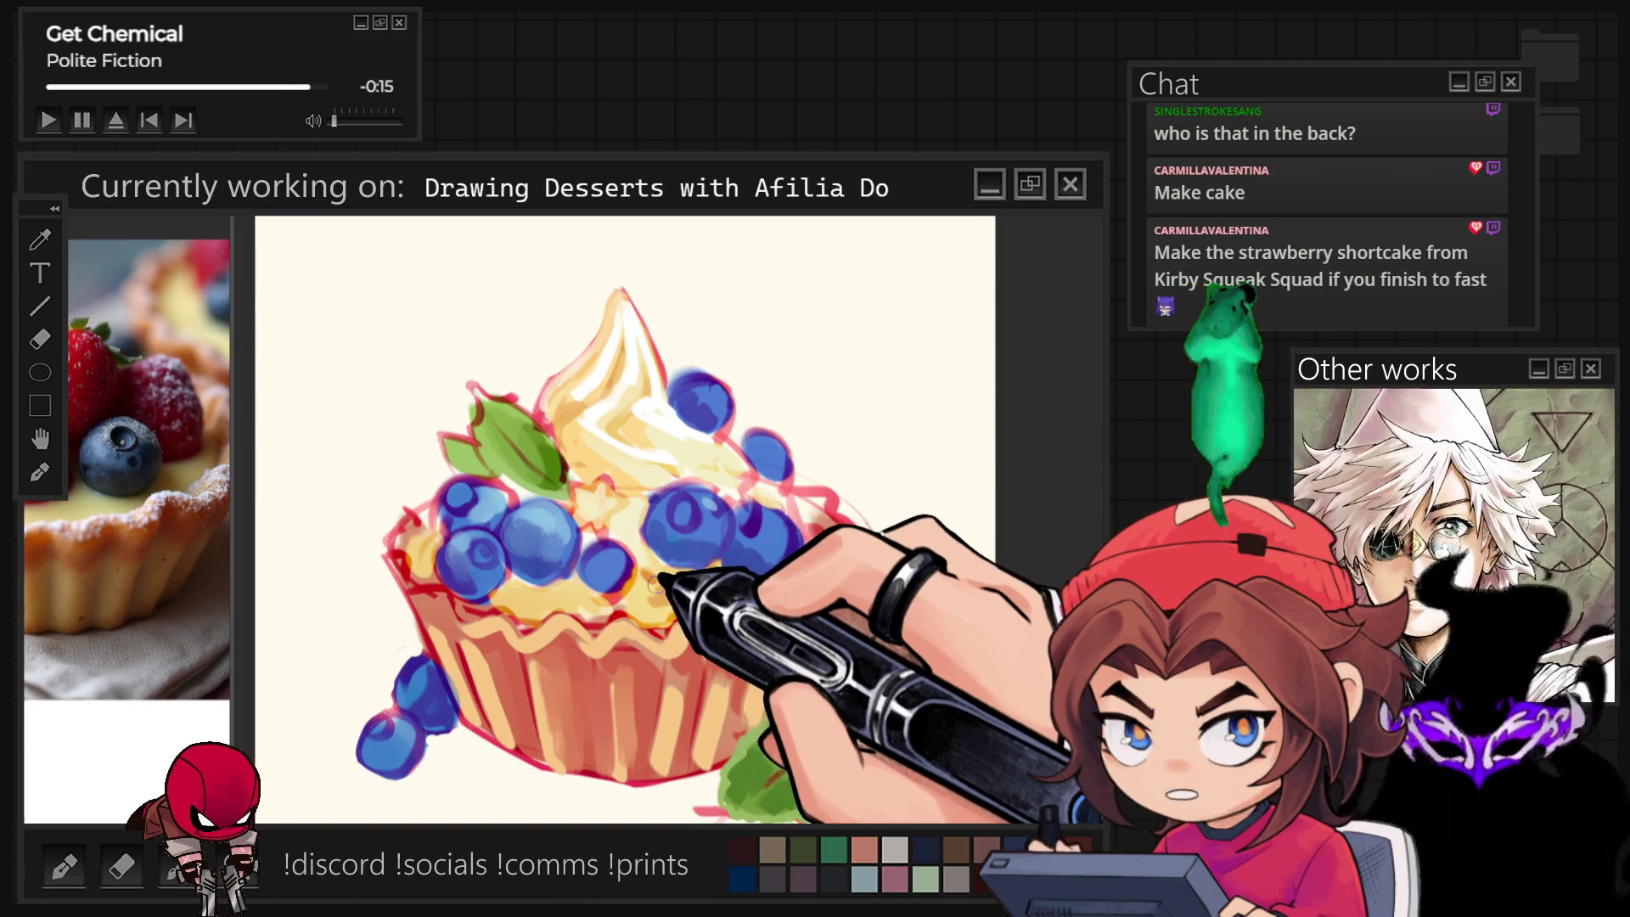
{"action": "scroll", "coordinate": [671, 558], "scroll_direction": "down", "scroll_amount": 3}
{"action": "scroll", "coordinate": [672, 559], "scroll_direction": "down", "scroll_amount": 2}
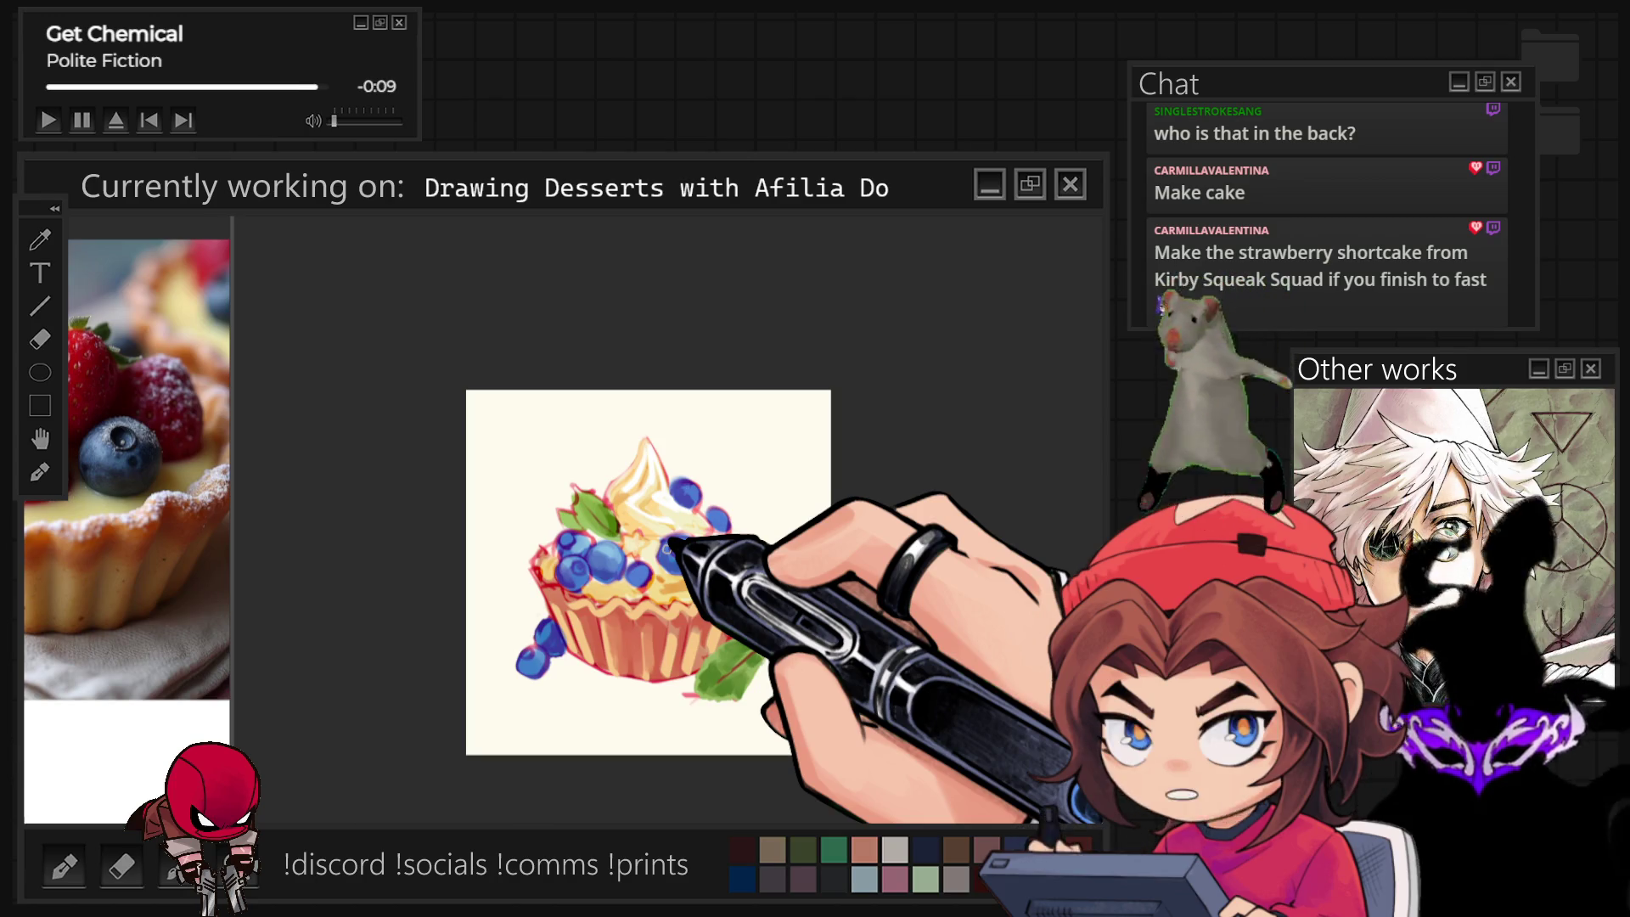
{"action": "scroll", "coordinate": [639, 755], "scroll_direction": "up", "scroll_amount": 2}
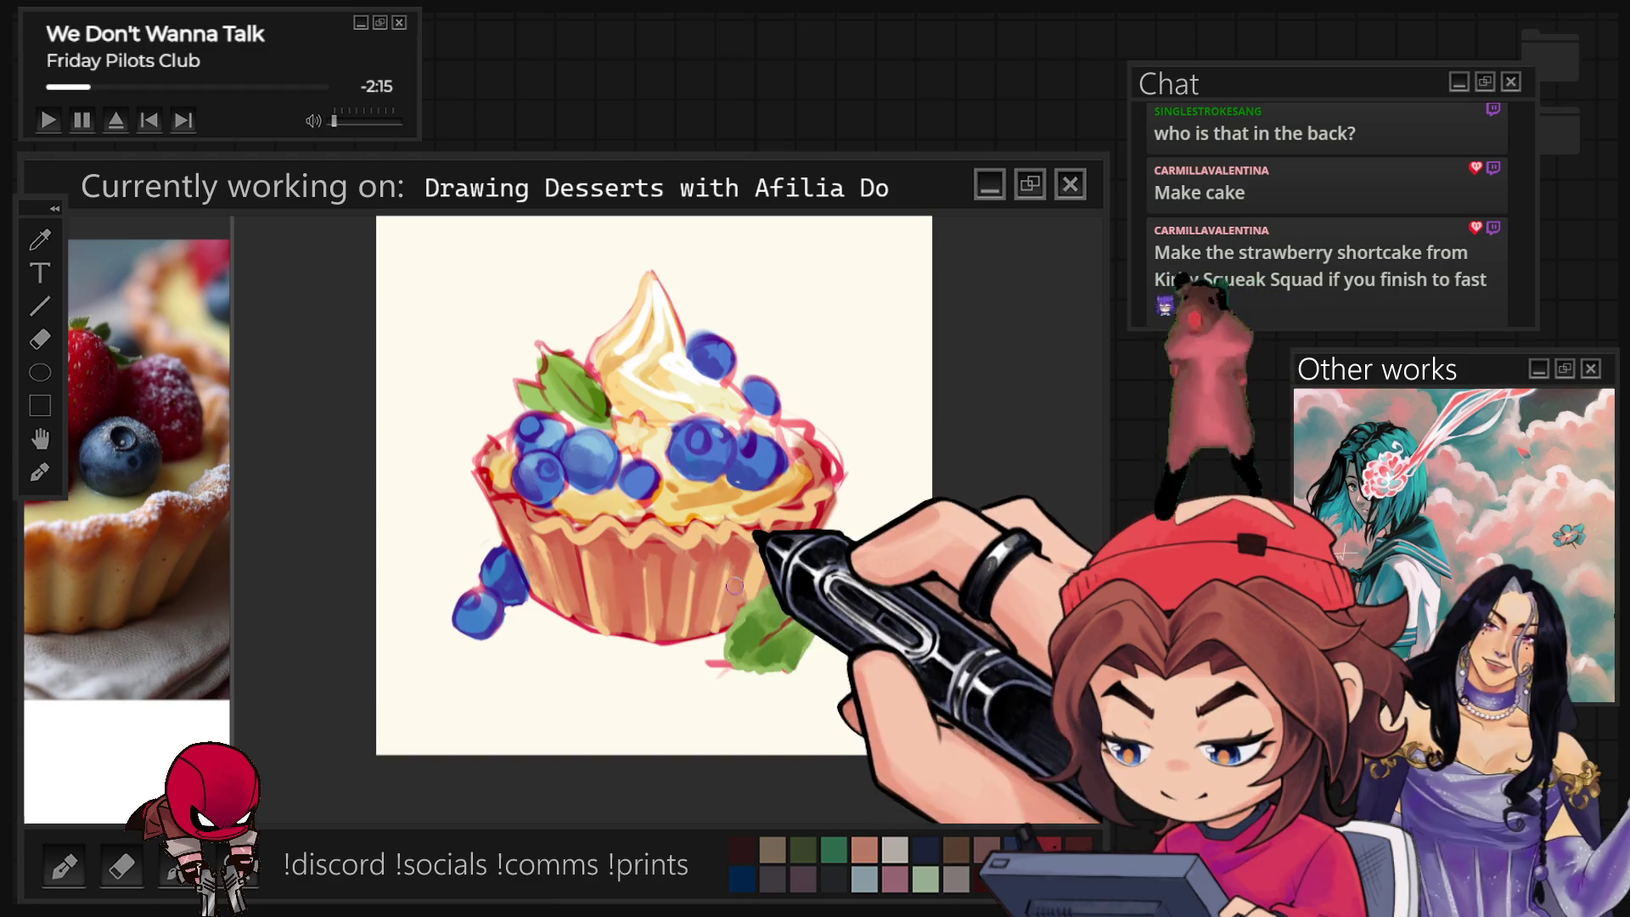
Paint the lower-right mint leaf larger and darker, then enlarge the brush.
{"action": "left_click_drag", "start_coordinate": [829, 580], "coordinate": [745, 656]}
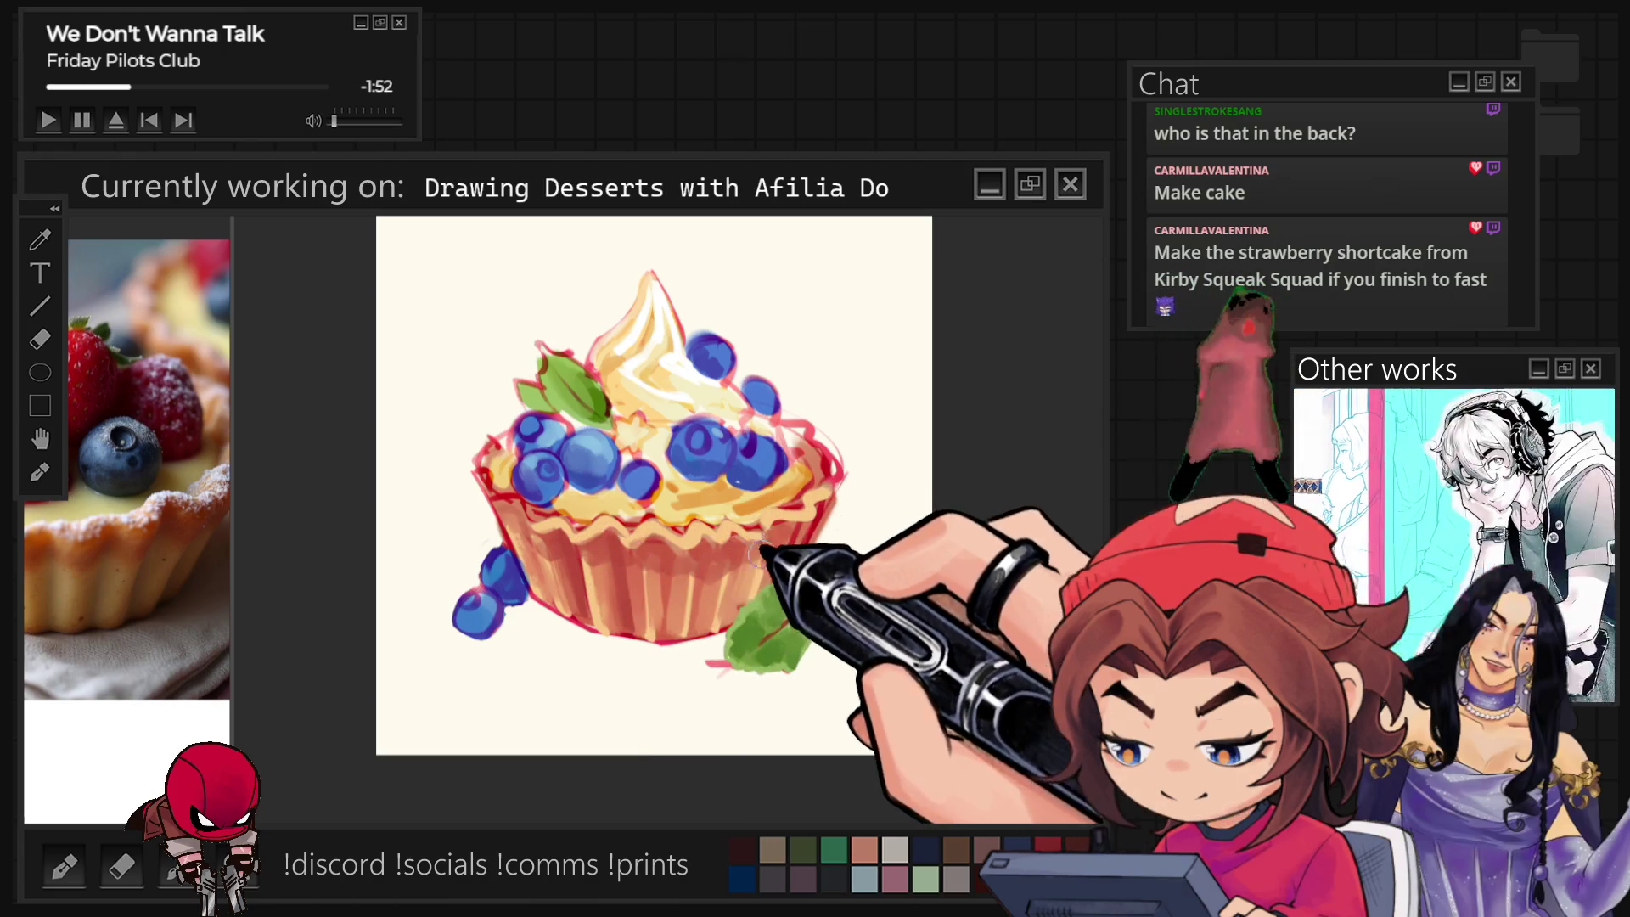
{"action": "key", "text": "bracketright"}
{"action": "key", "text": "bracketright"}
{"action": "key", "text": "bracketright"}
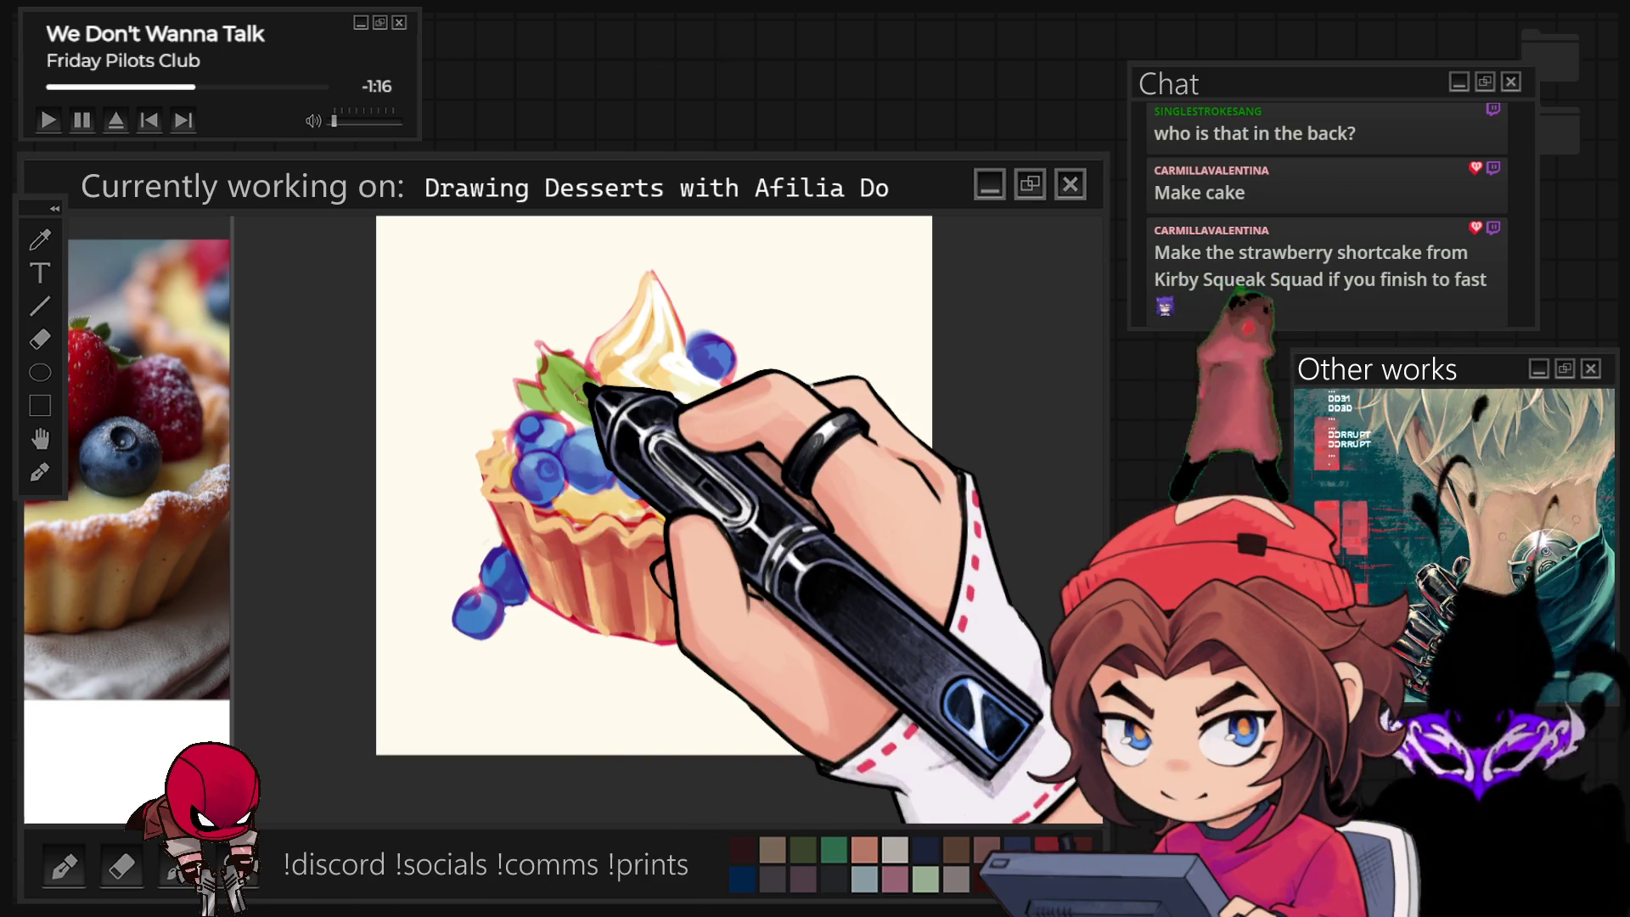
{"action": "scroll", "coordinate": [612, 300], "scroll_direction": "up", "scroll_amount": 2}
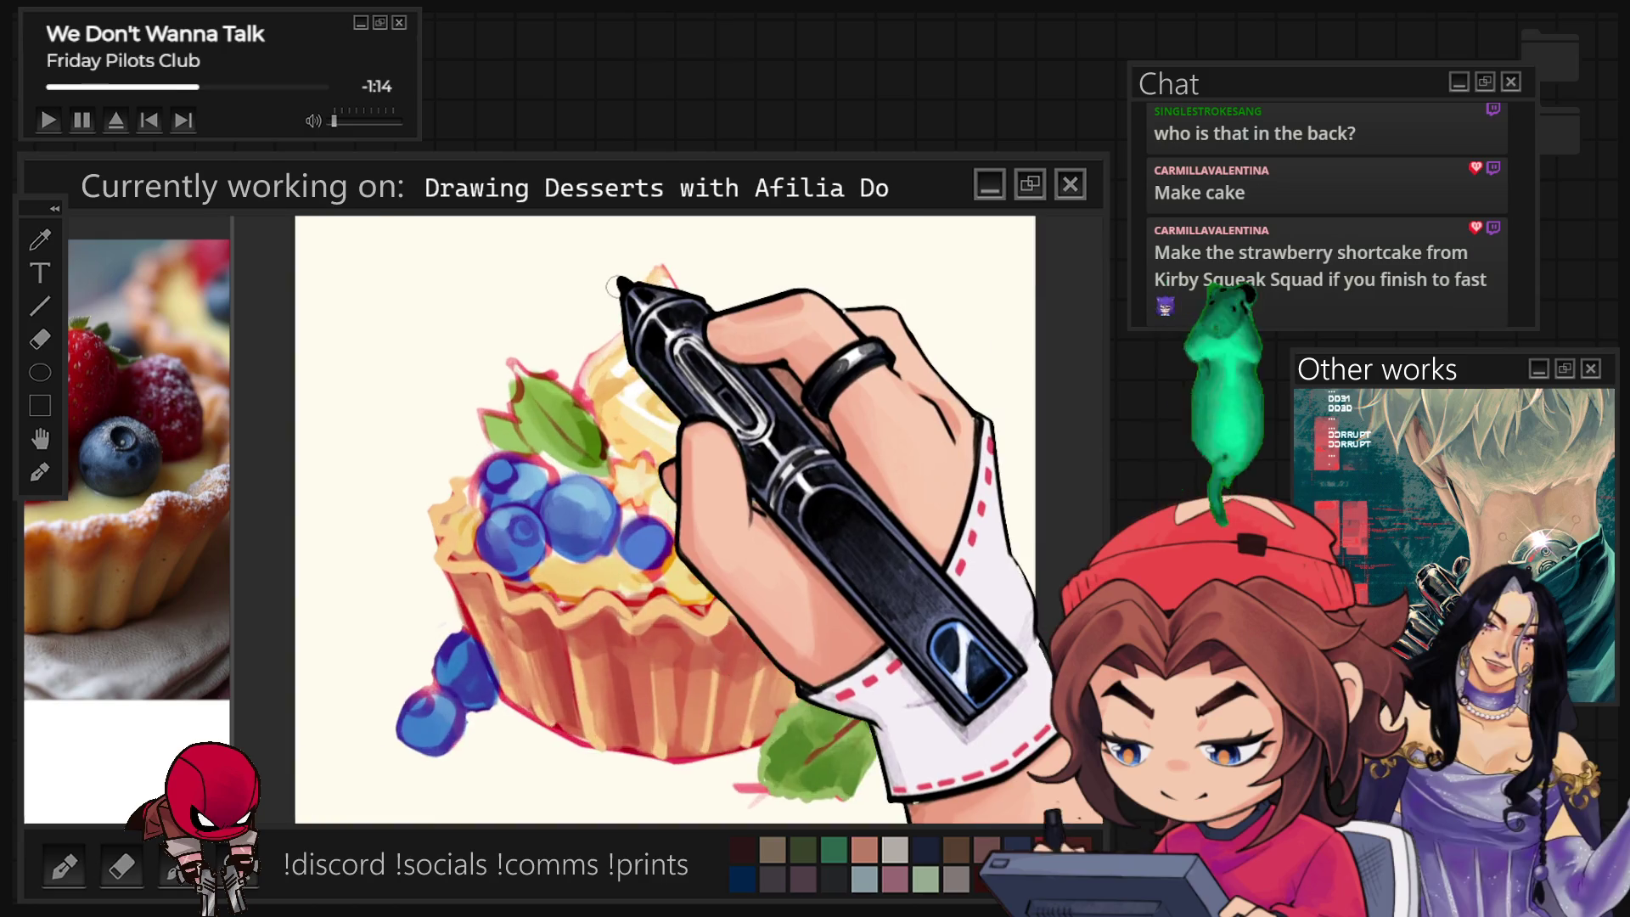
Enlarge the brush and sketch a curved swirl highlight on the cream.
{"action": "key", "text": "bracketright"}
{"action": "key", "text": "bracketright"}
{"action": "key", "text": "bracketright"}
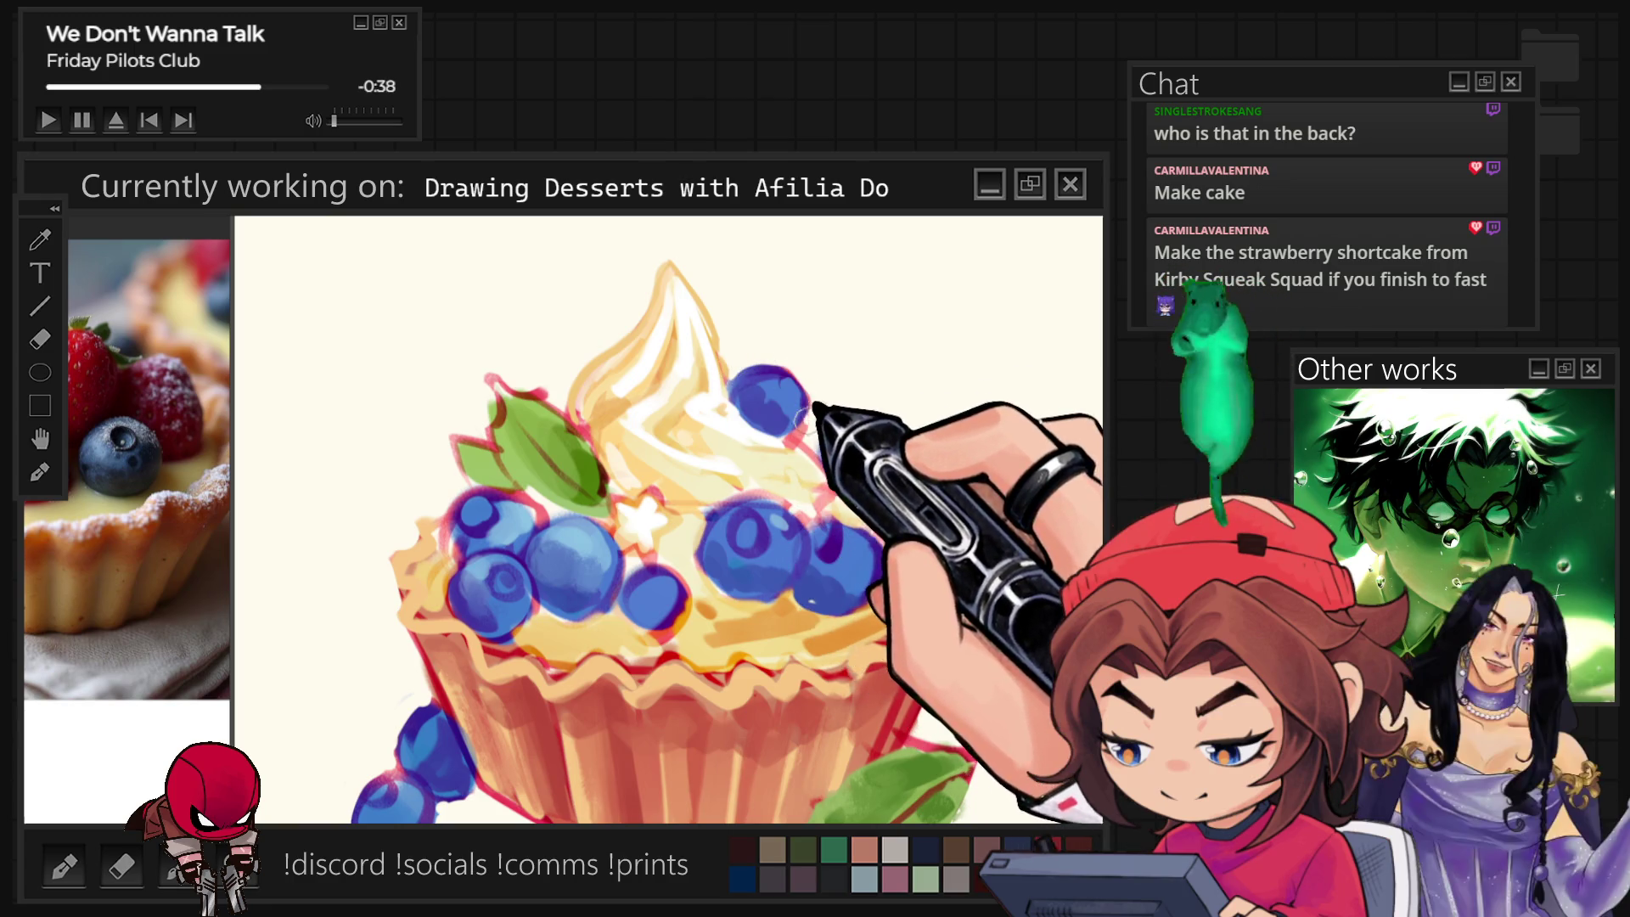
{"action": "left_click_drag", "start_coordinate": [684, 467], "coordinate": [668, 467]}
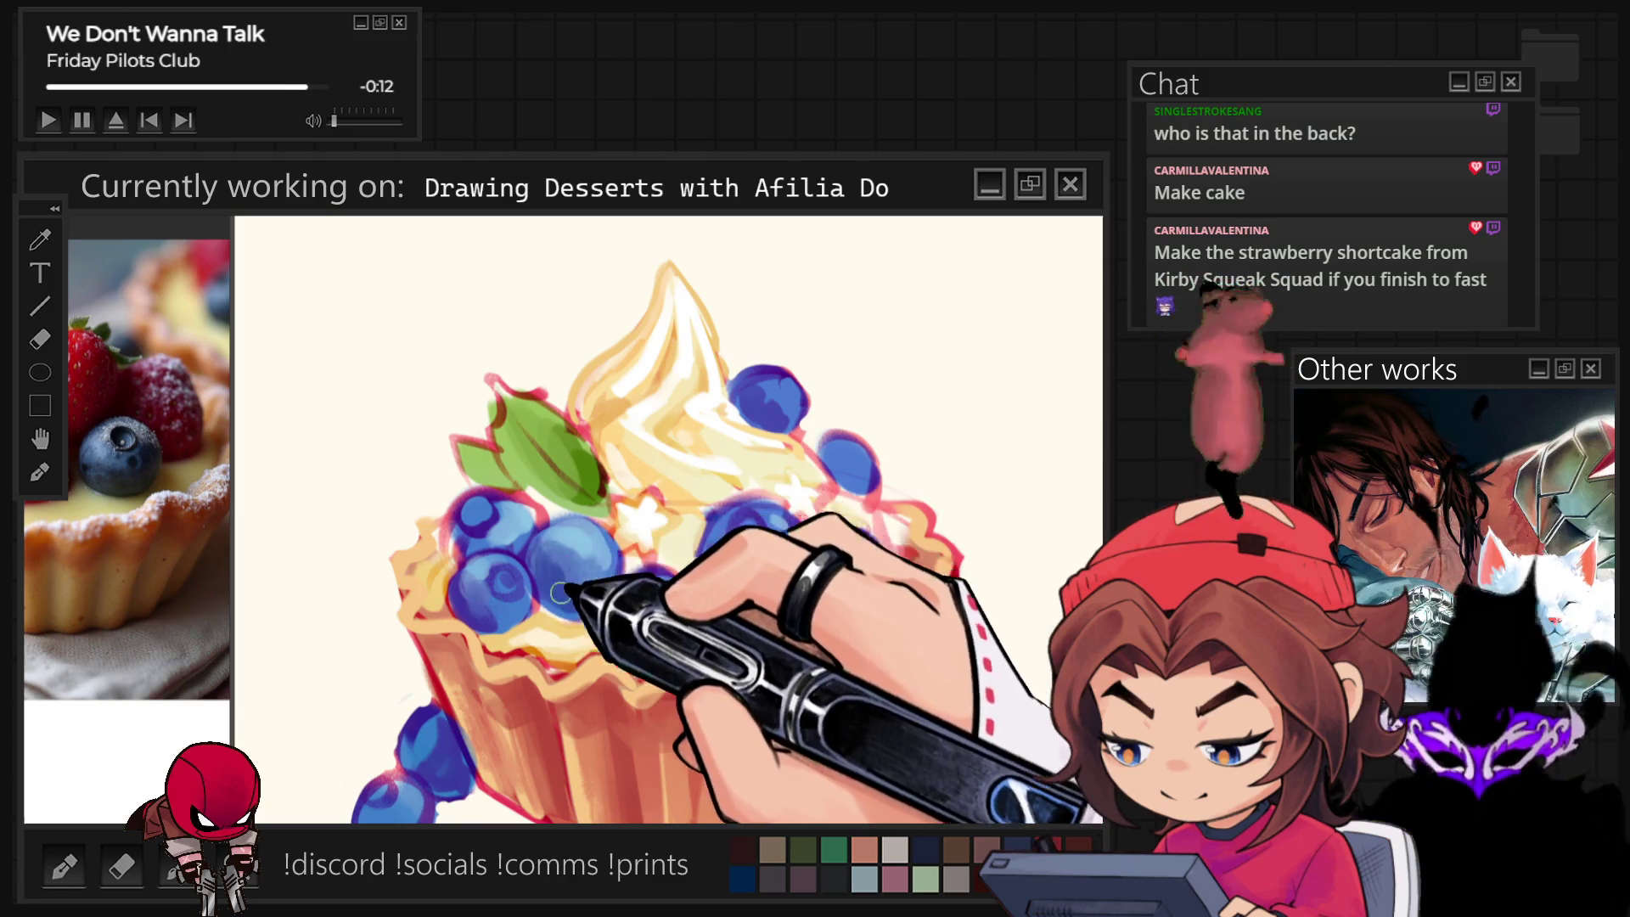
{"action": "scroll", "coordinate": [585, 523], "scroll_direction": "down", "scroll_amount": 2}
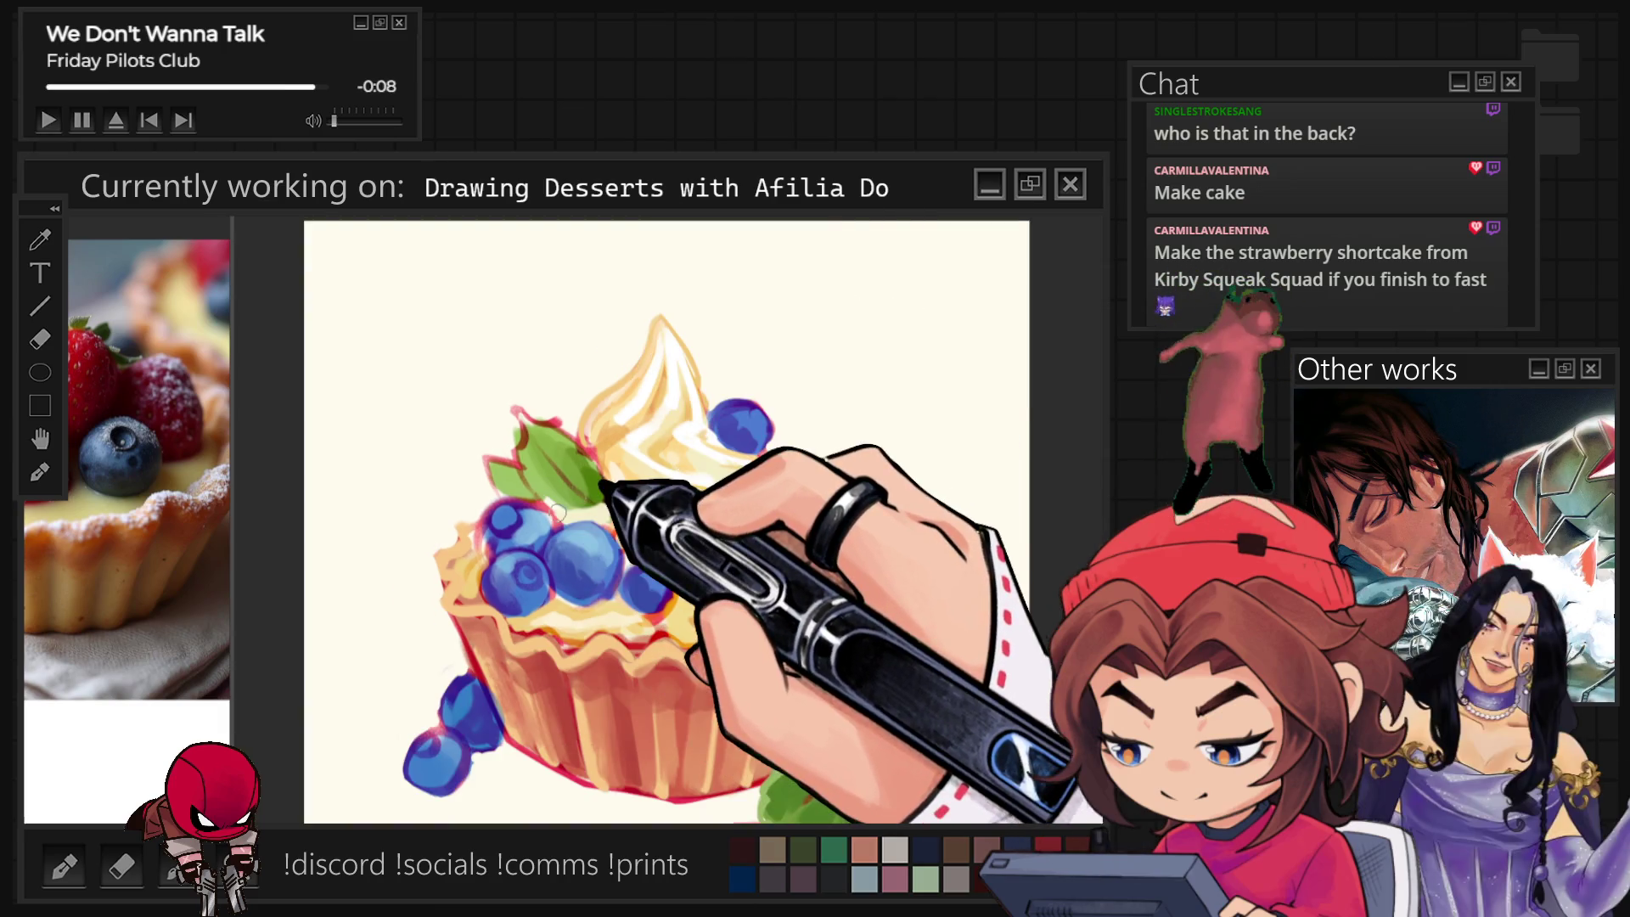
Paint a small white star-shaped flower on the cream swirl.
{"action": "left_click_drag", "start_coordinate": [624, 509], "coordinate": [644, 523]}
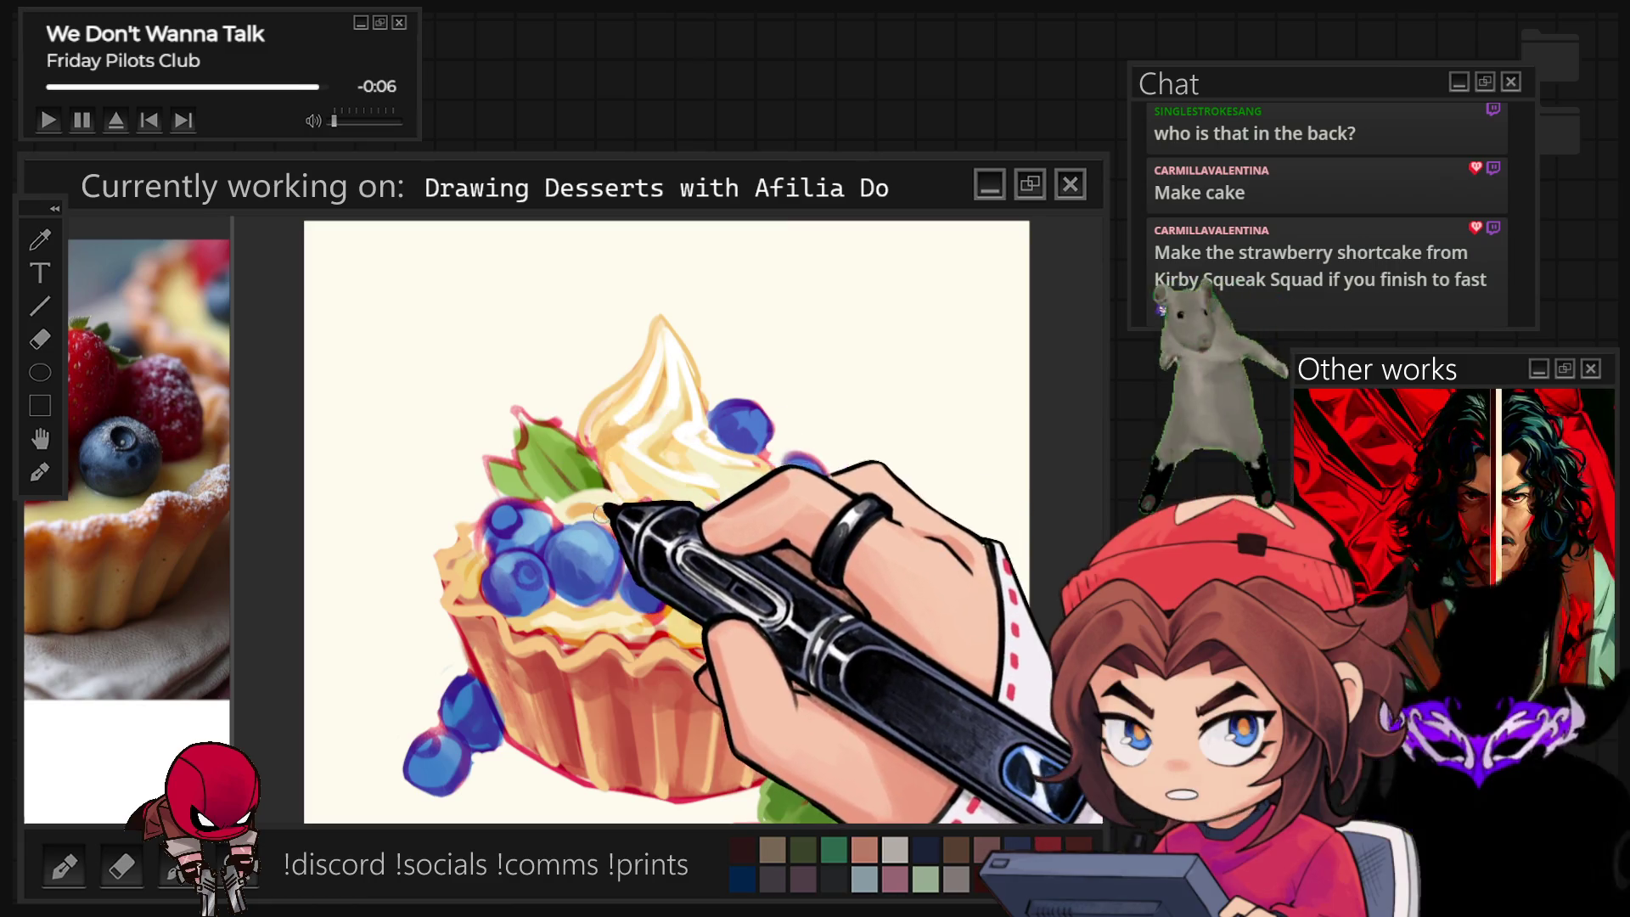
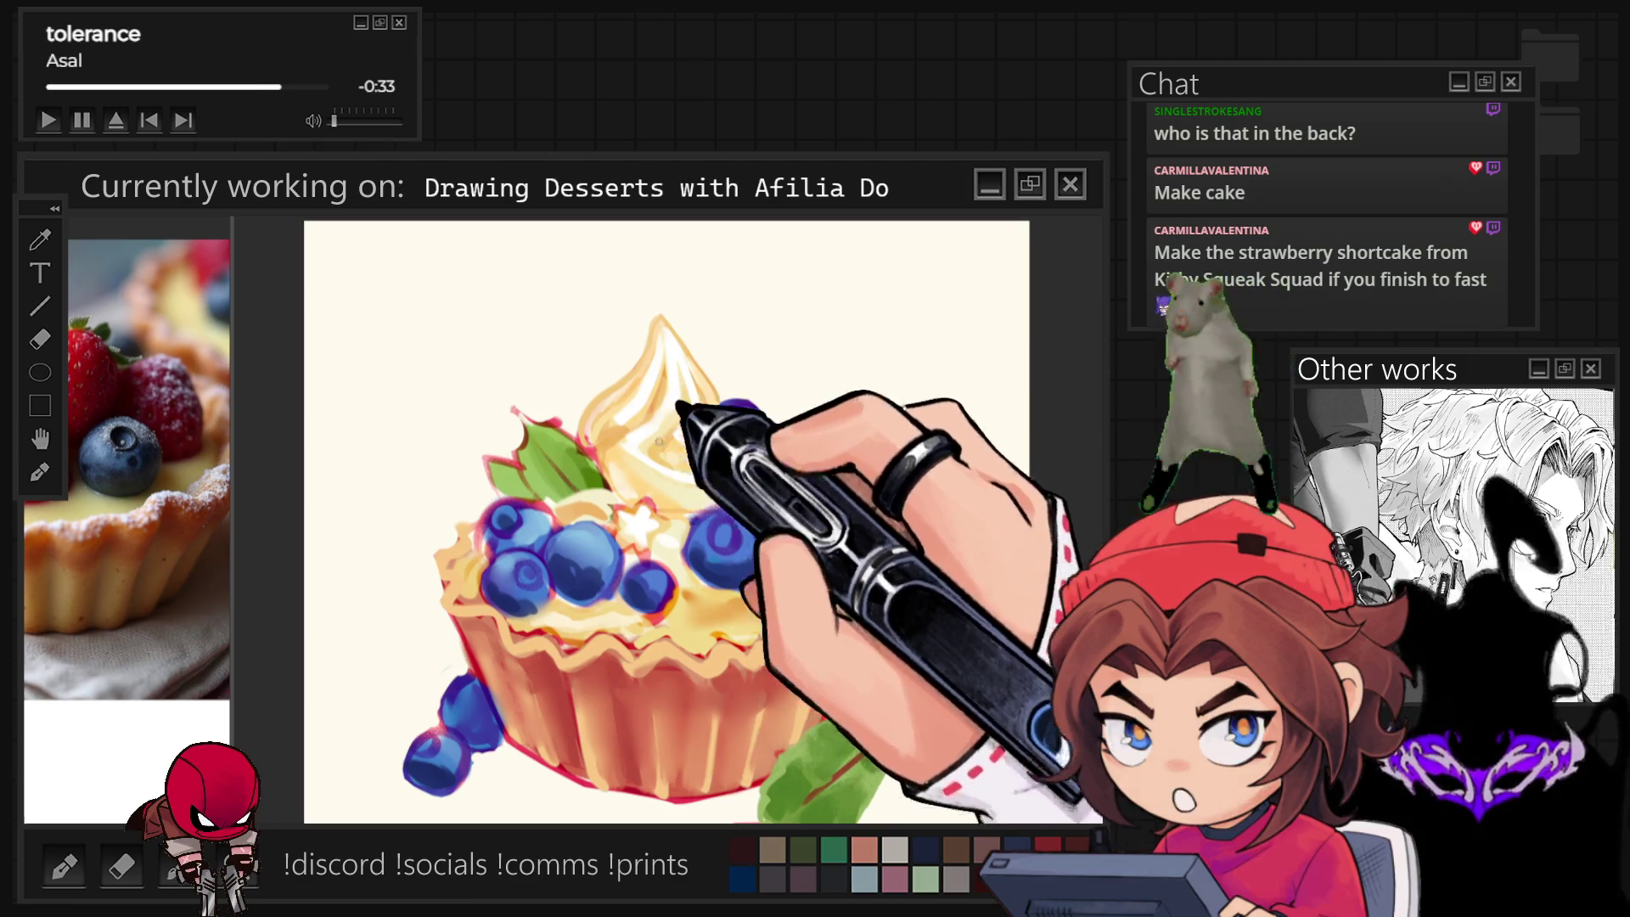
{"action": "scroll", "coordinate": [699, 520], "scroll_direction": "up", "scroll_amount": 3}
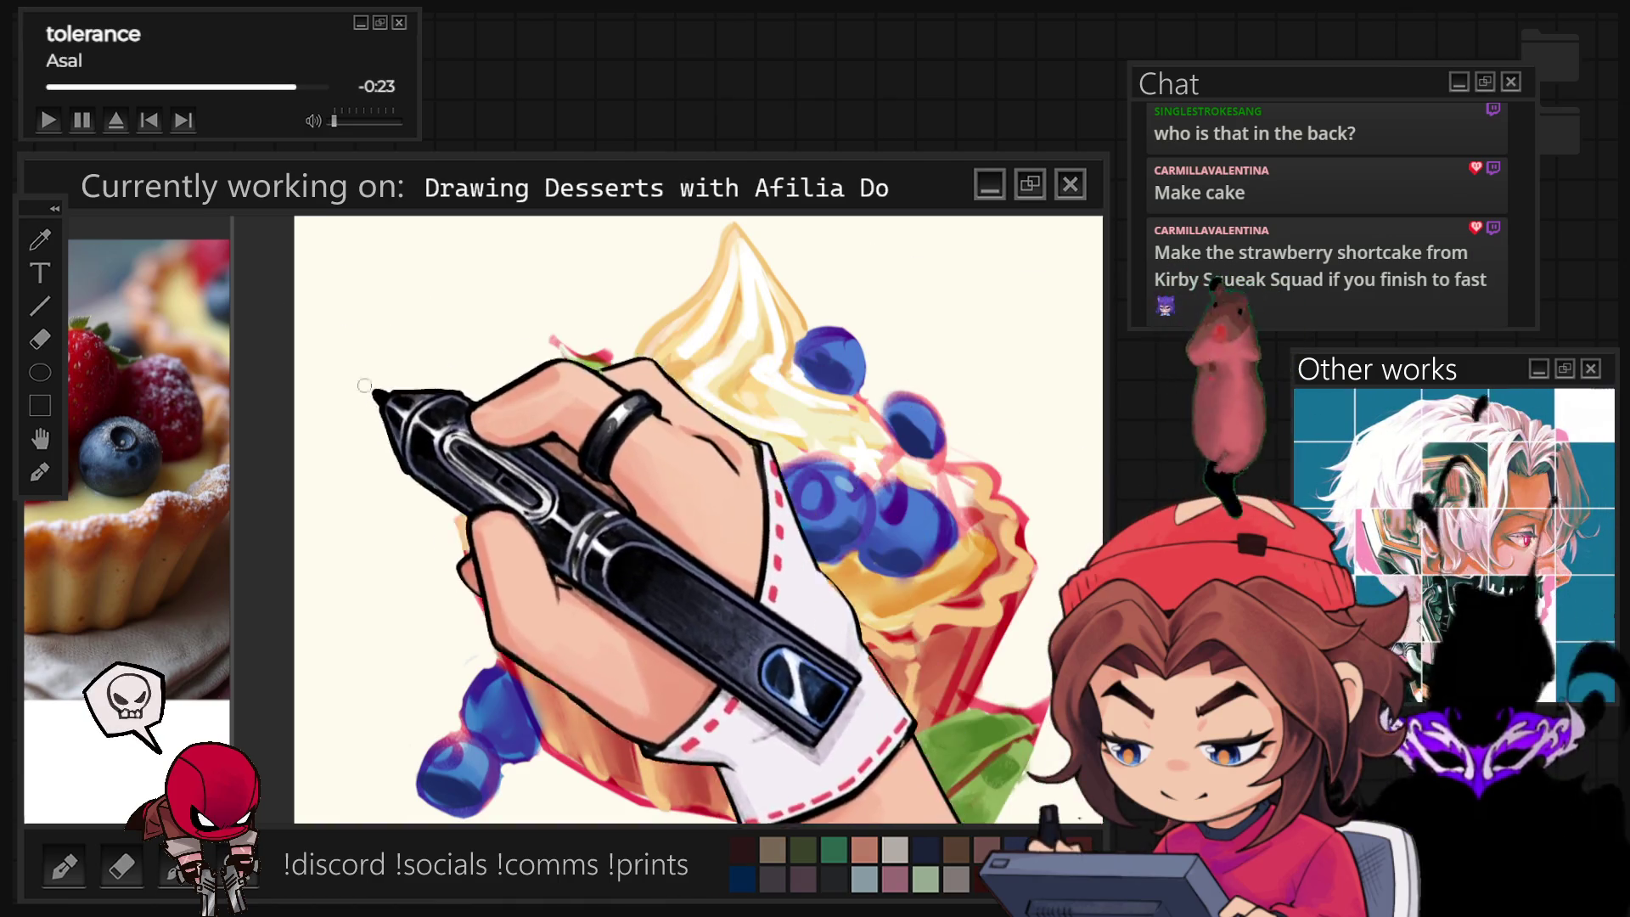
{"action": "scroll", "coordinate": [283, 583], "scroll_direction": "down", "scroll_amount": 1}
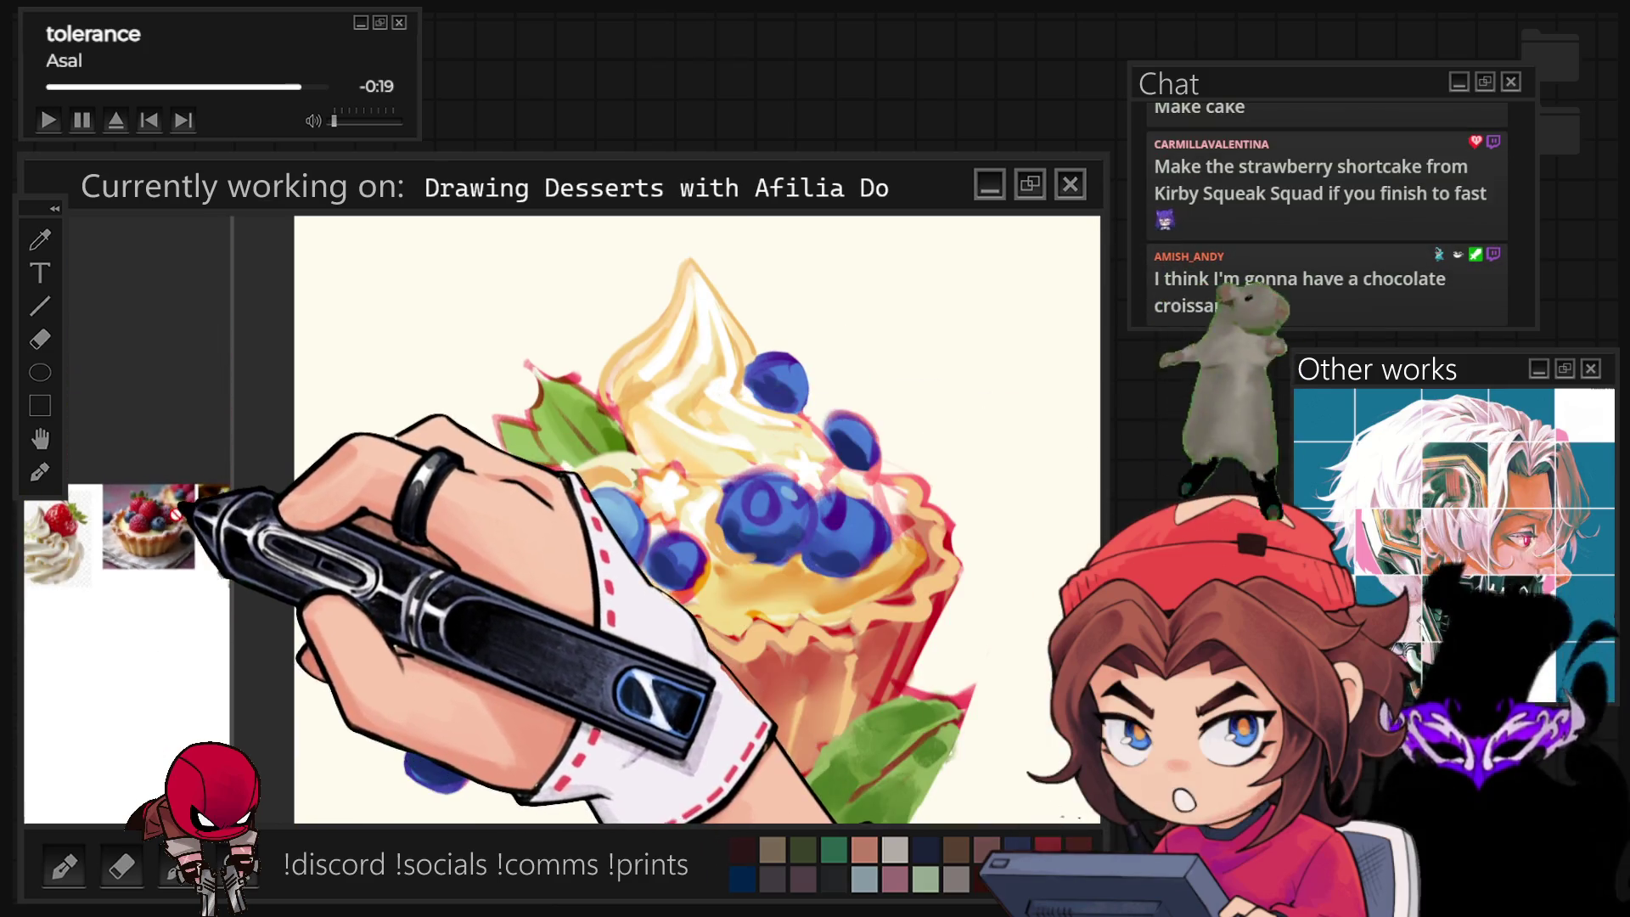
{"action": "scroll", "coordinate": [102, 420], "scroll_direction": "up", "scroll_amount": 2}
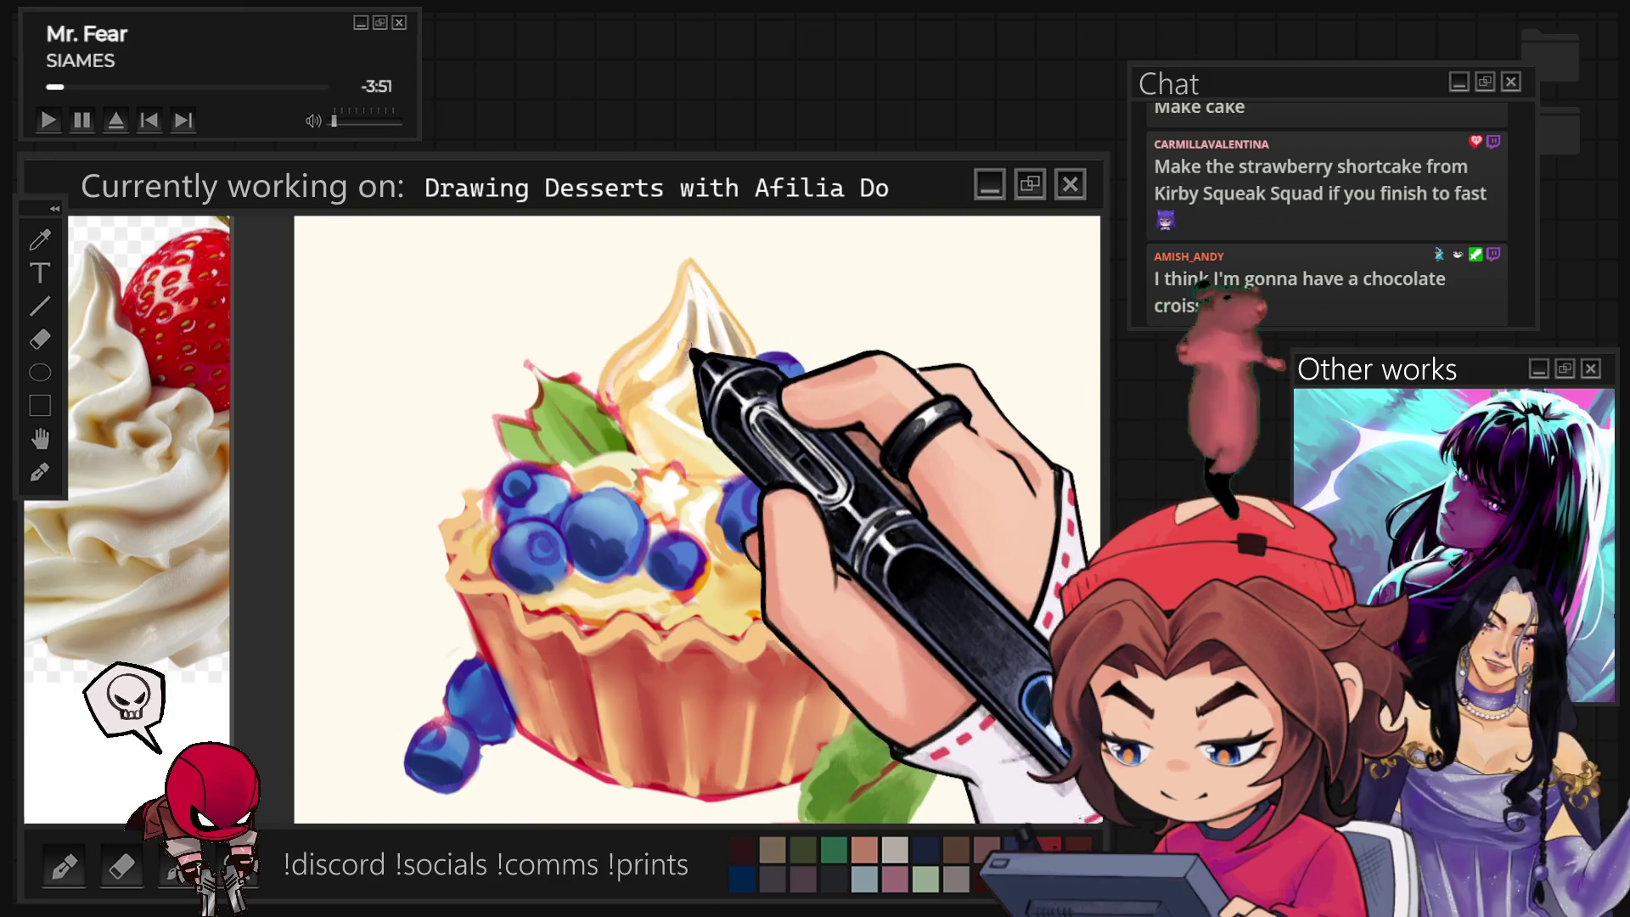
Paint bright white highlight strokes onto the tip of the whipped cream swirl.
{"action": "left_click_drag", "start_coordinate": [692, 309], "coordinate": [692, 309]}
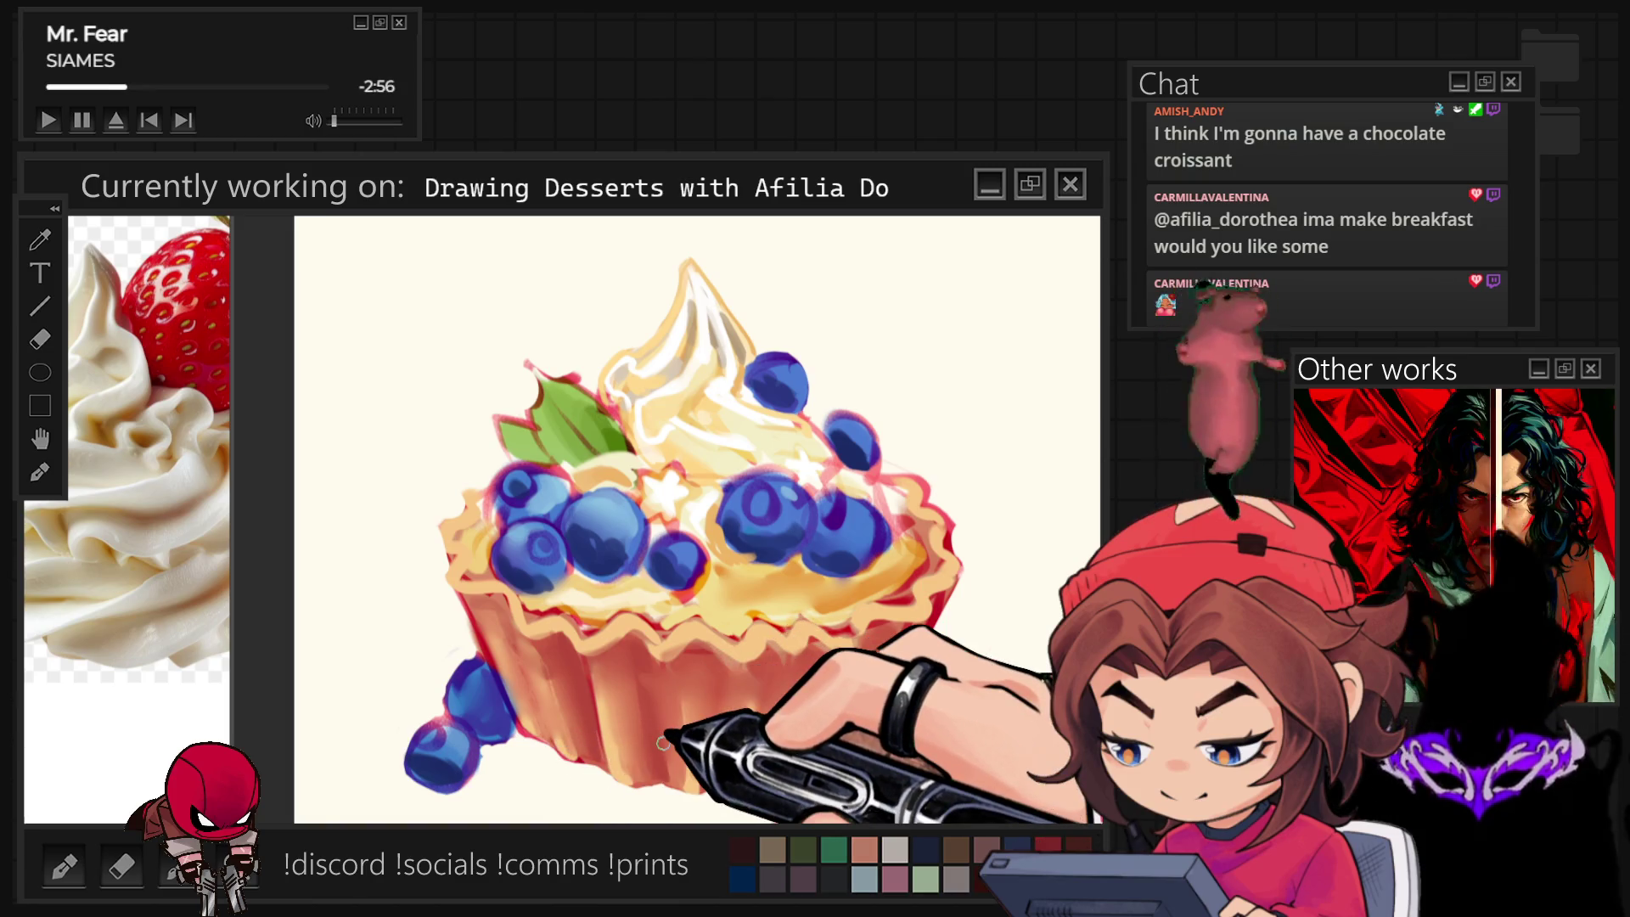
{"action": "scroll", "coordinate": [662, 741], "scroll_direction": "down", "scroll_amount": 5}
{"action": "scroll", "coordinate": [715, 543], "scroll_direction": "up", "scroll_amount": 5}
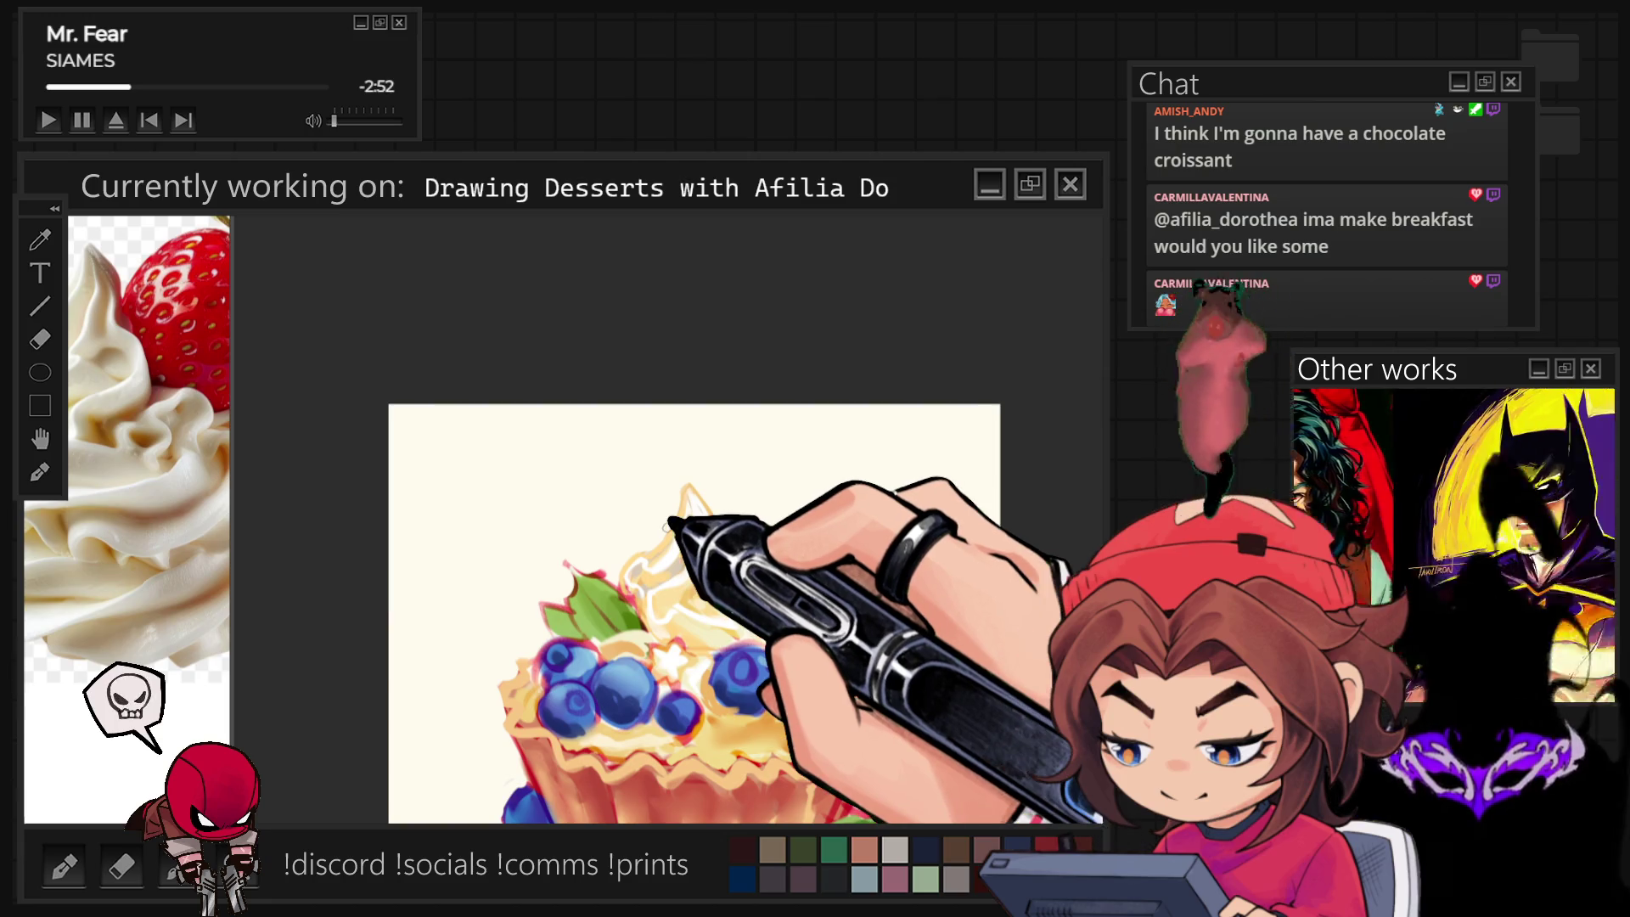
Undo the last stroke while bringing the blueberry tart reference photos into view.
{"action": "key", "text": "ctrl+z"}
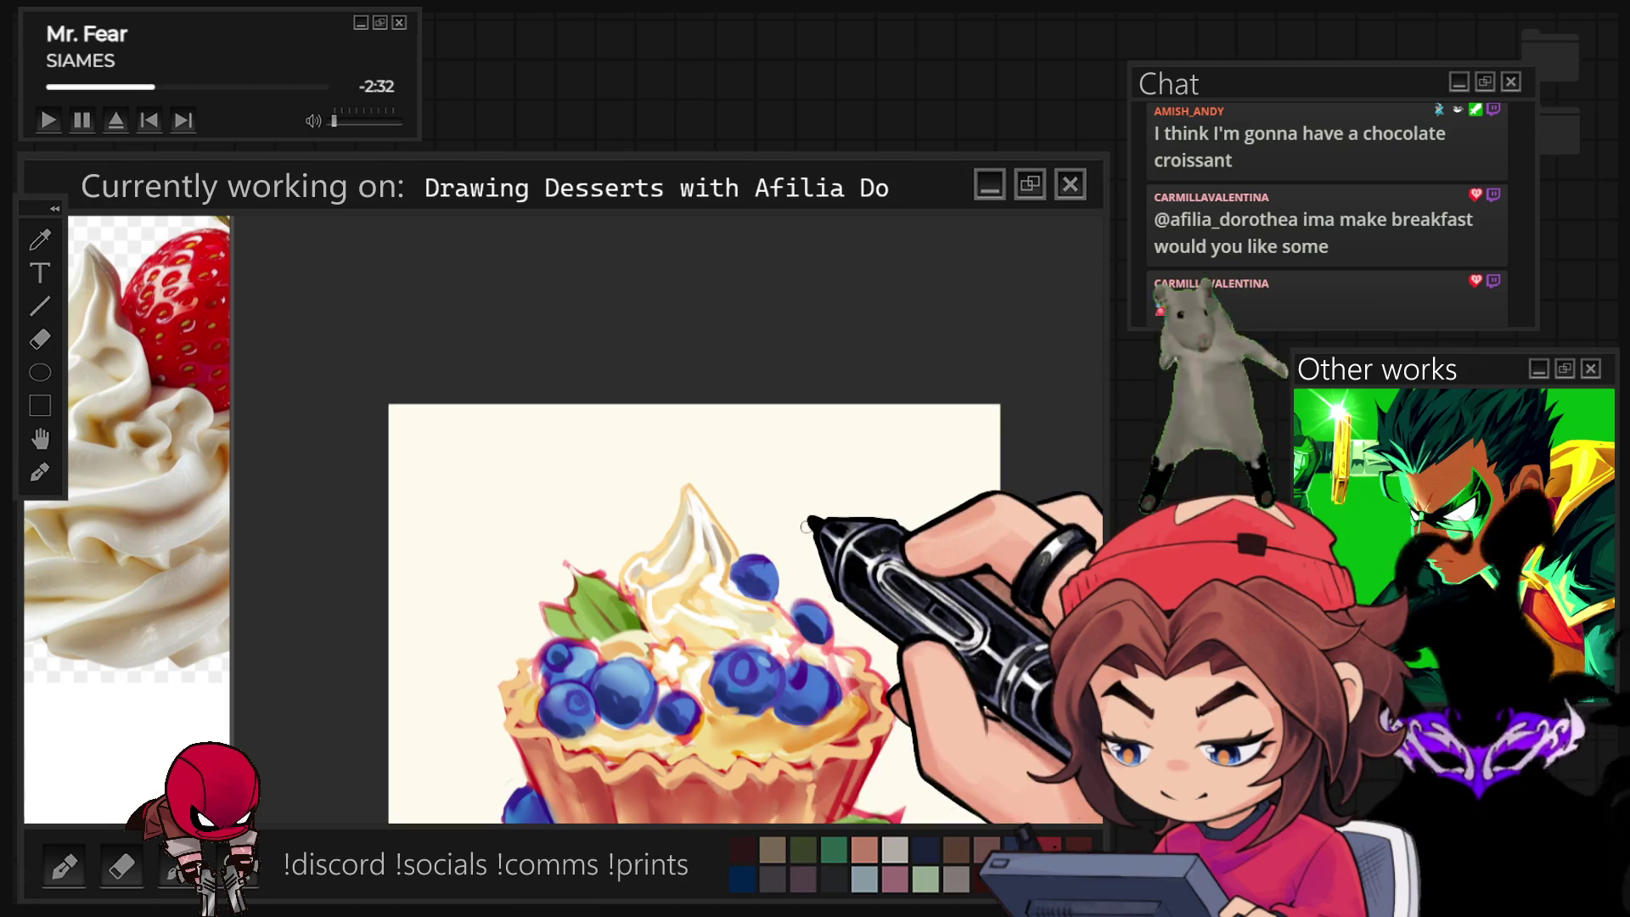
{"action": "scroll", "coordinate": [807, 528], "scroll_direction": "down", "scroll_amount": 1}
{"action": "scroll", "coordinate": [674, 604], "scroll_direction": "up", "scroll_amount": 4}
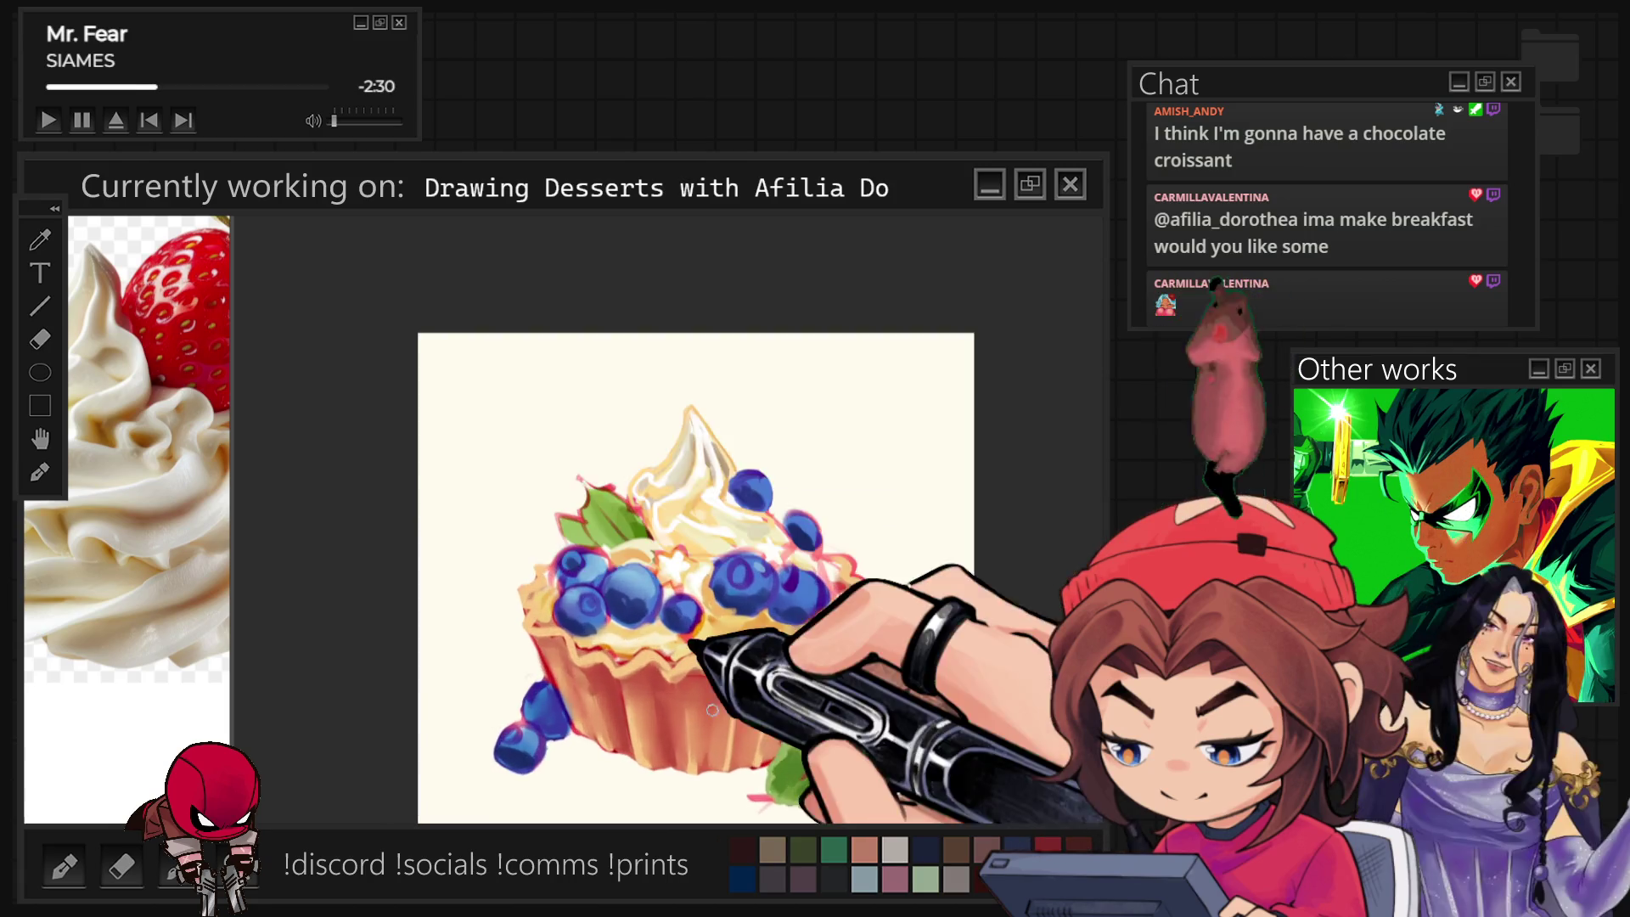
{"action": "scroll", "coordinate": [140, 638], "scroll_direction": "down", "scroll_amount": 2}
{"action": "scroll", "coordinate": [136, 569], "scroll_direction": "down", "scroll_amount": 2}
{"action": "scroll", "coordinate": [137, 569], "scroll_direction": "down", "scroll_amount": 2}
{"action": "scroll", "coordinate": [89, 548], "scroll_direction": "down", "scroll_amount": 2}
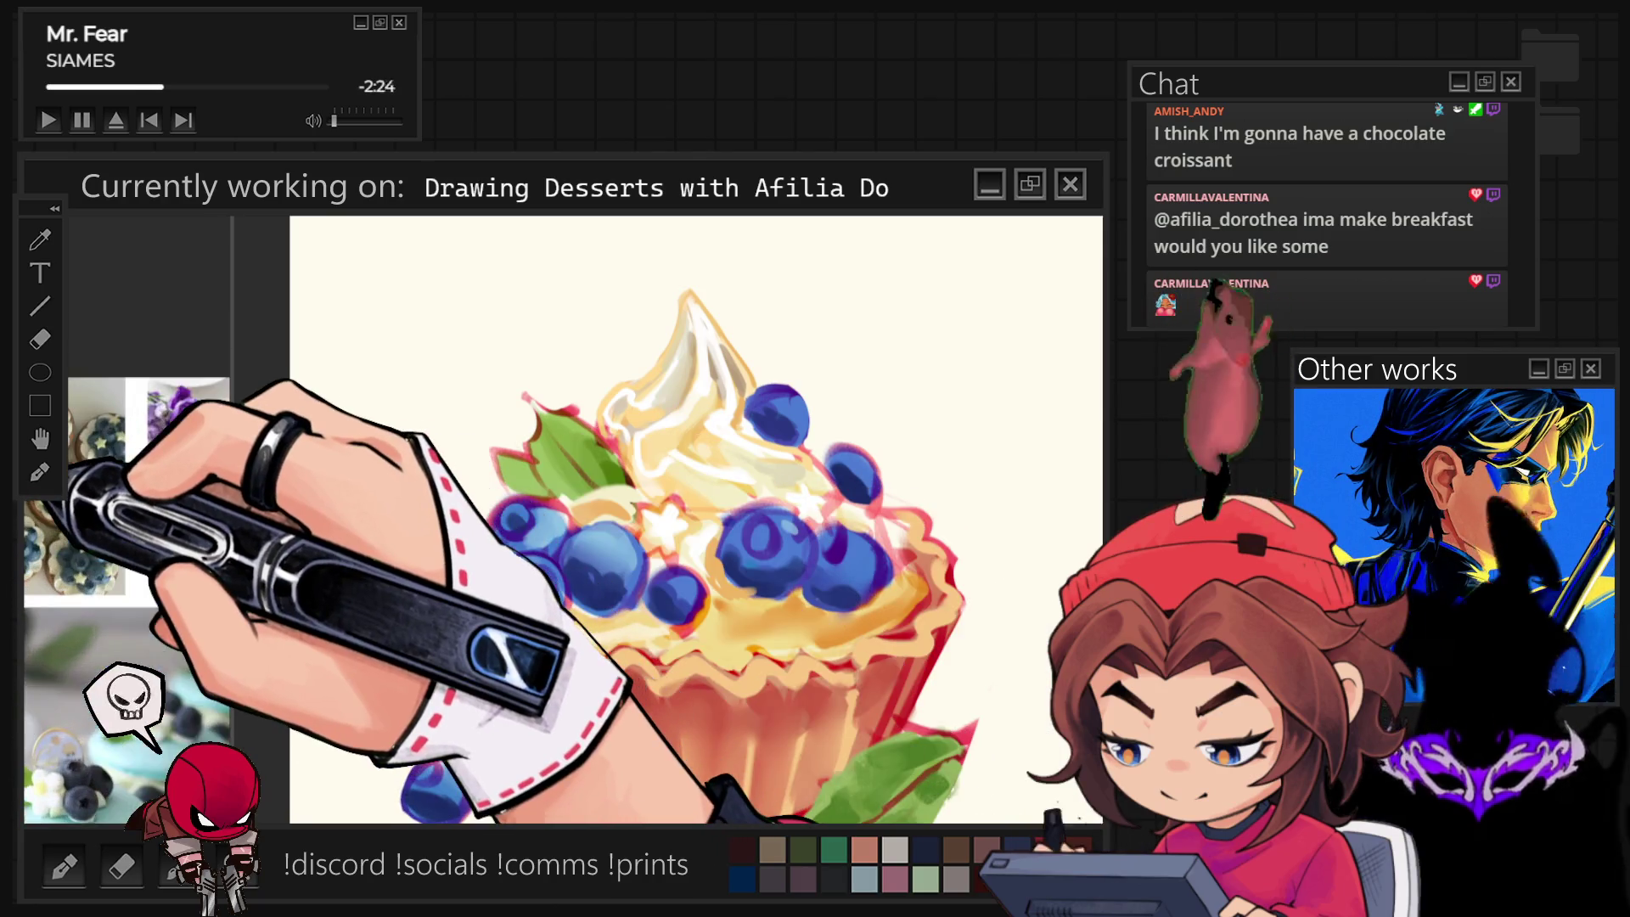
{"action": "scroll", "coordinate": [38, 471], "scroll_direction": "up", "scroll_amount": 3}
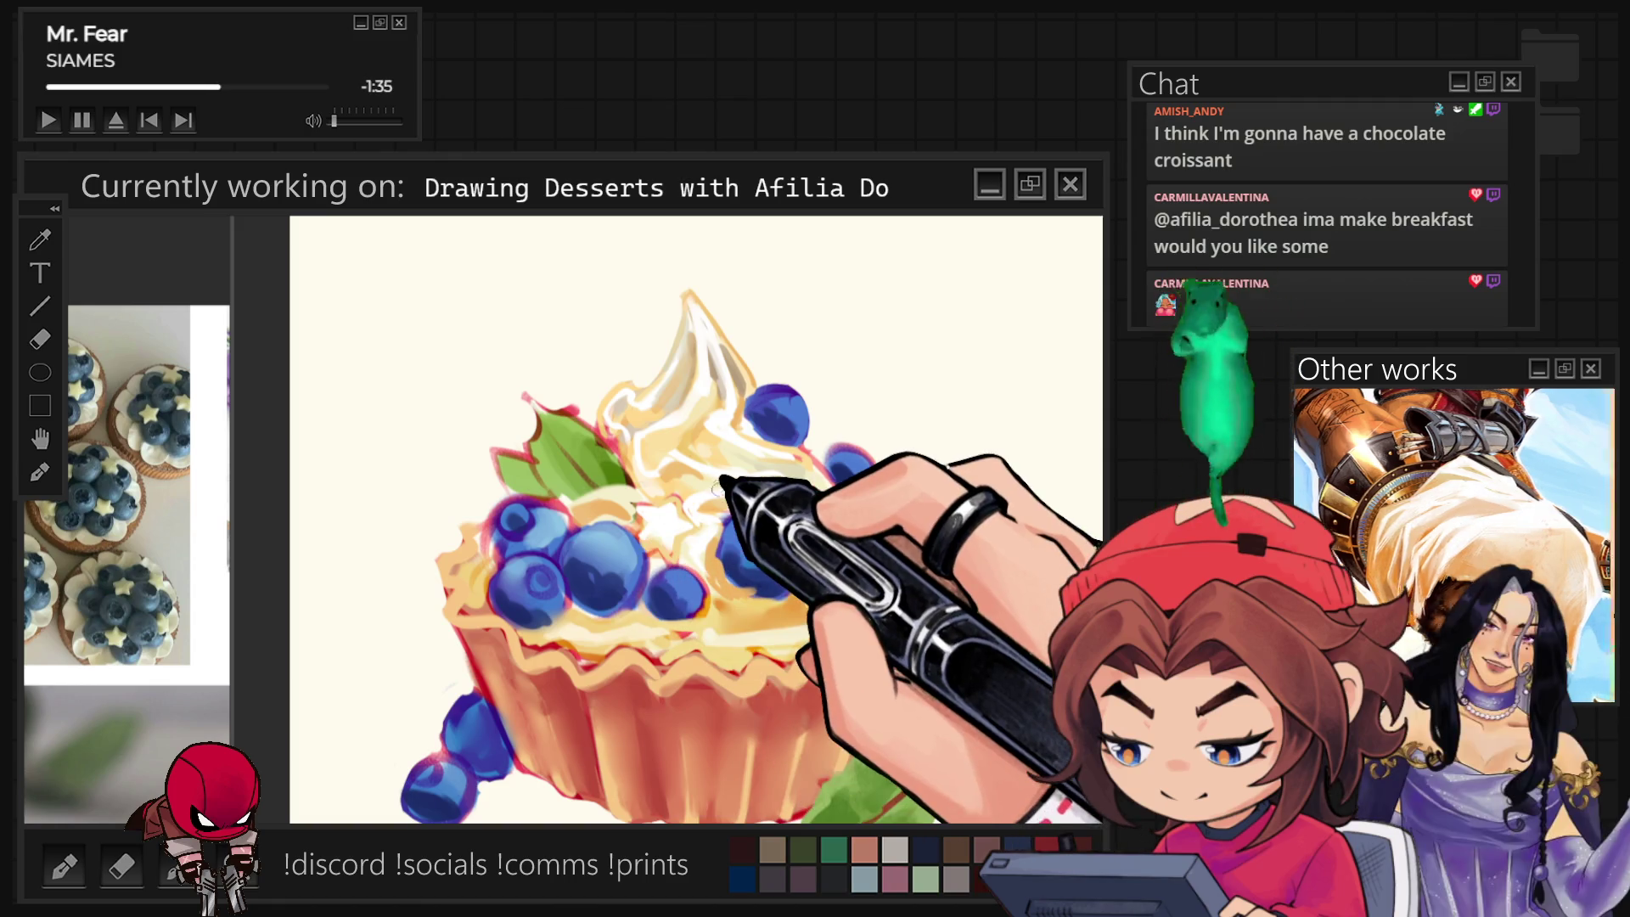
{"action": "scroll", "coordinate": [730, 490], "scroll_direction": "down", "scroll_amount": 3}
{"action": "scroll", "coordinate": [739, 510], "scroll_direction": "down", "scroll_amount": 2}
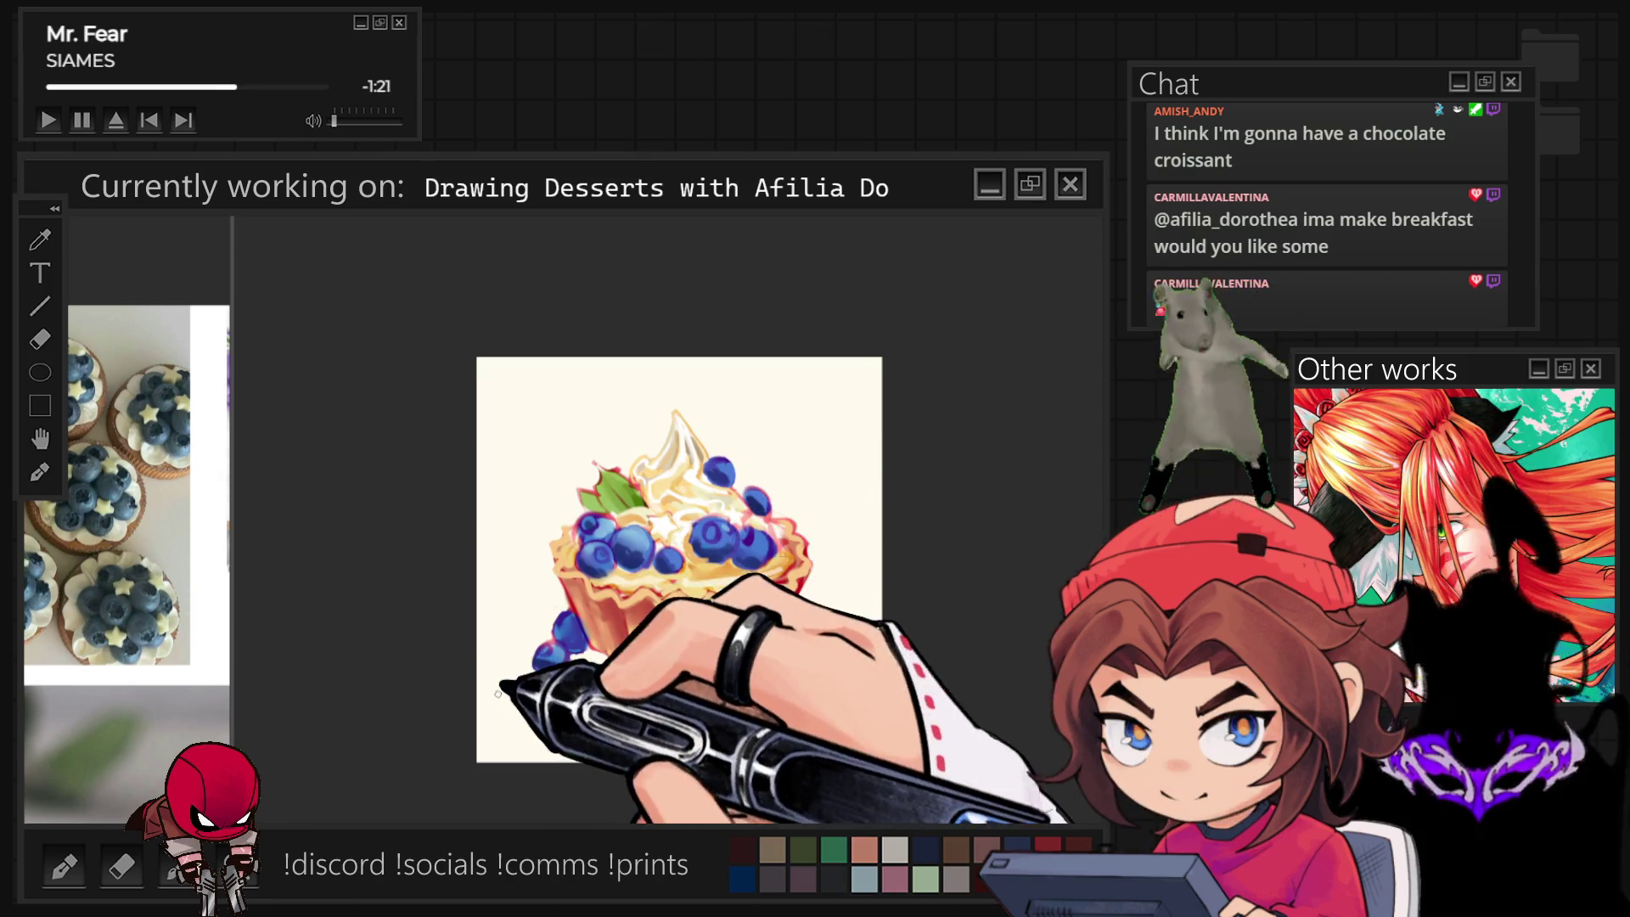
{"action": "scroll", "coordinate": [516, 693], "scroll_direction": "up", "scroll_amount": 1}
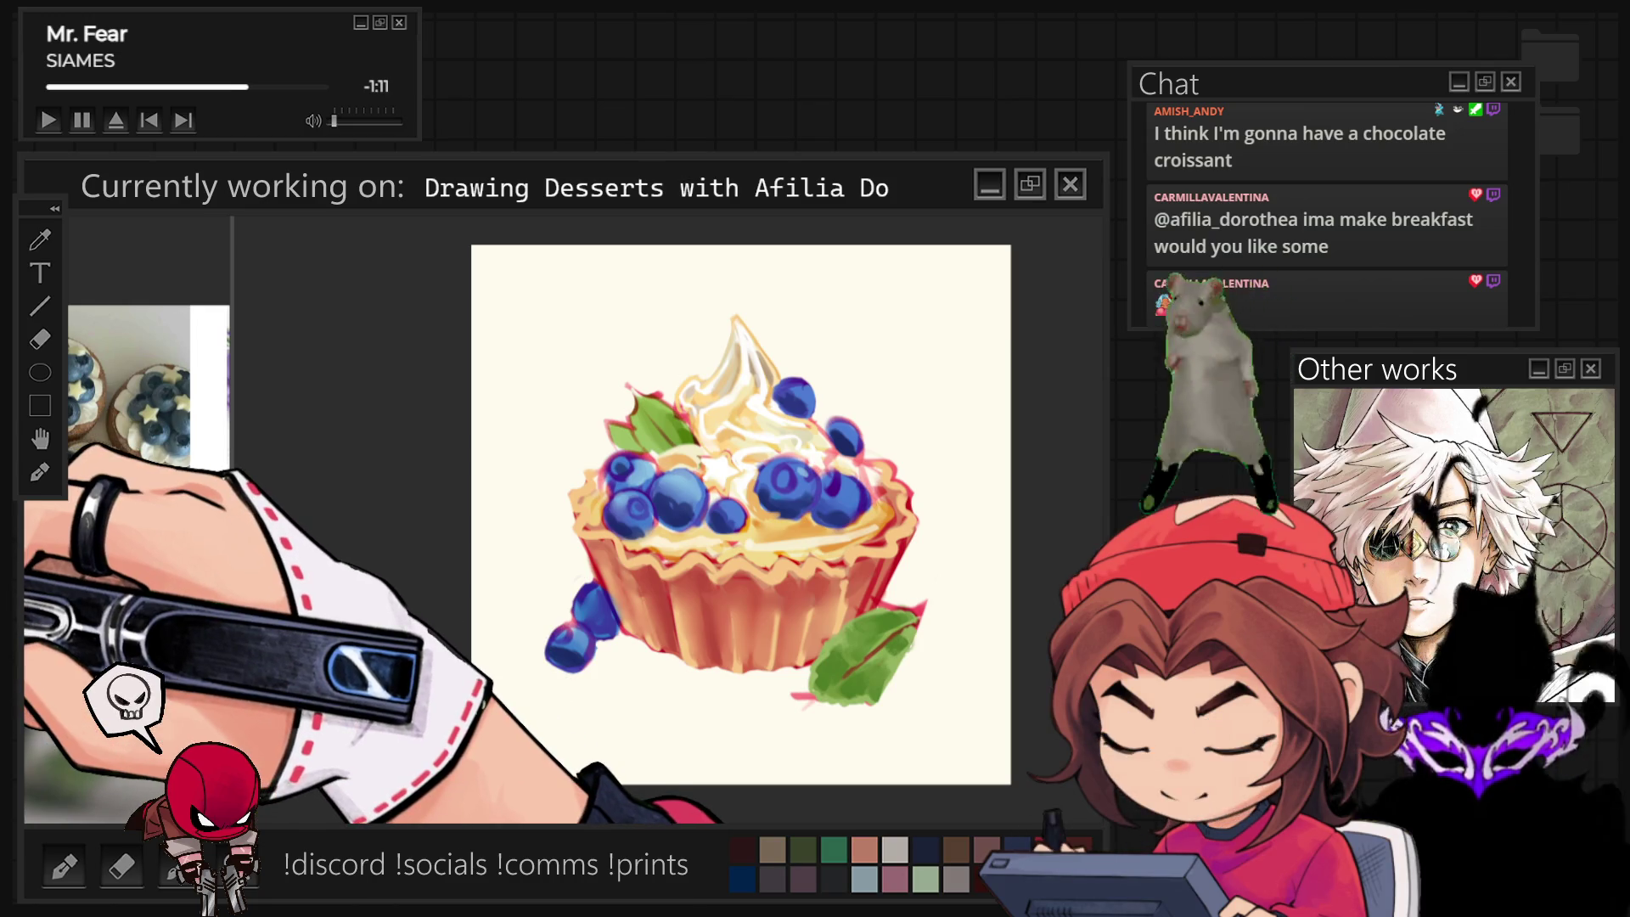
{"action": "scroll", "coordinate": [583, 437], "scroll_direction": "up", "scroll_amount": 2}
{"action": "scroll", "coordinate": [774, 456], "scroll_direction": "up", "scroll_amount": 3}
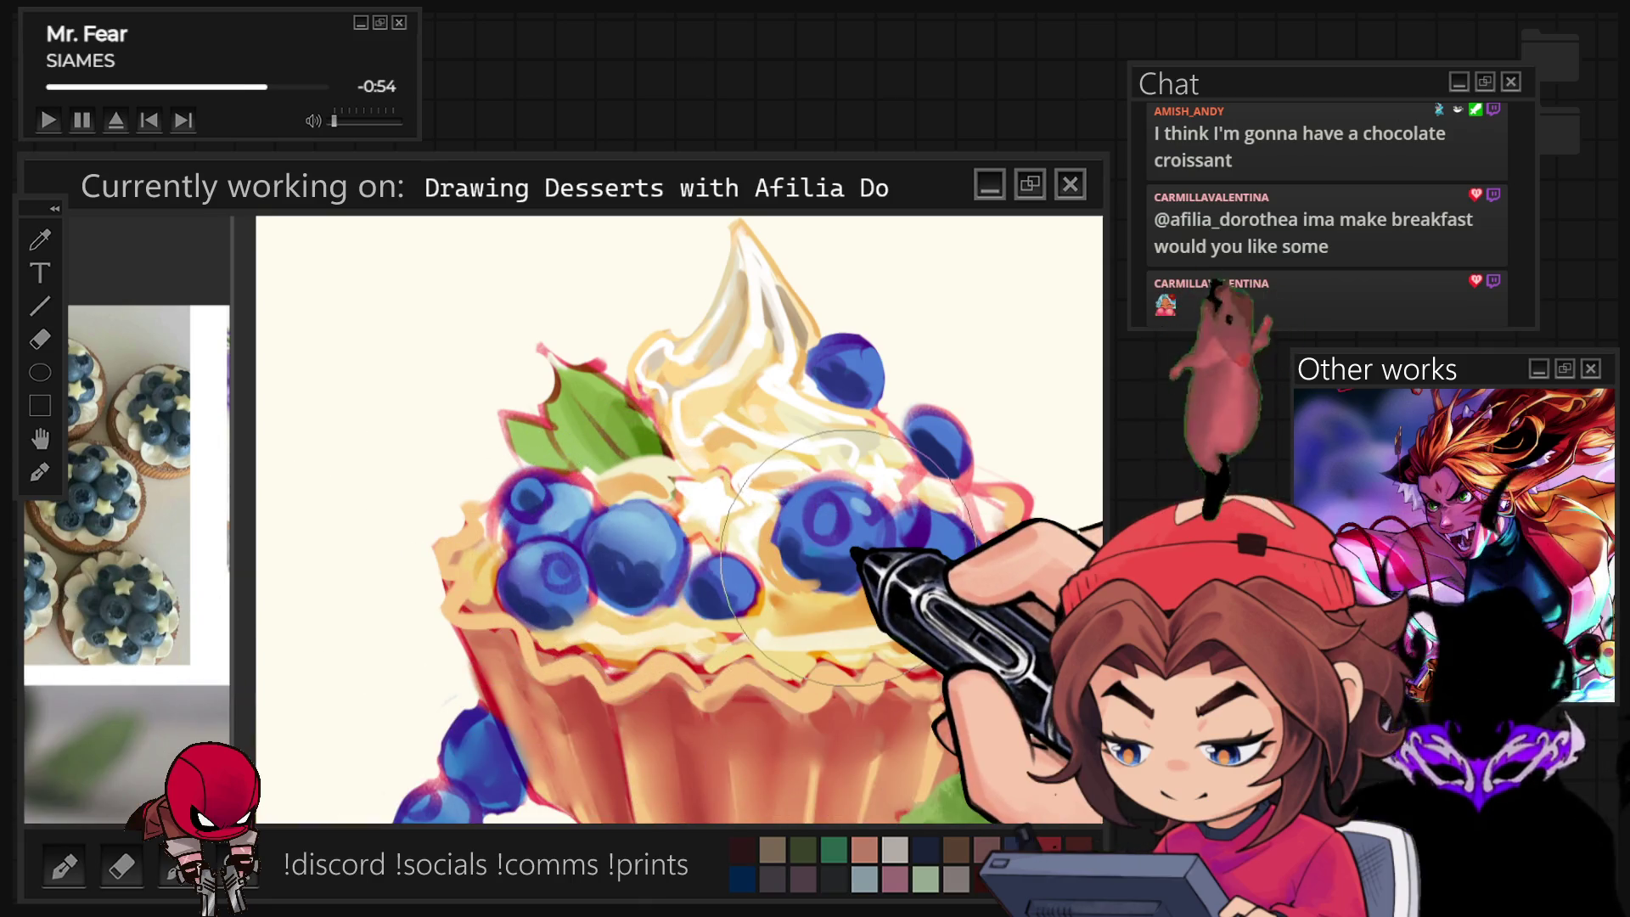
Brush lighter glossy highlight strokes onto a front blueberry on the tart.
{"action": "left_click_drag", "start_coordinate": [541, 574], "coordinate": [612, 549]}
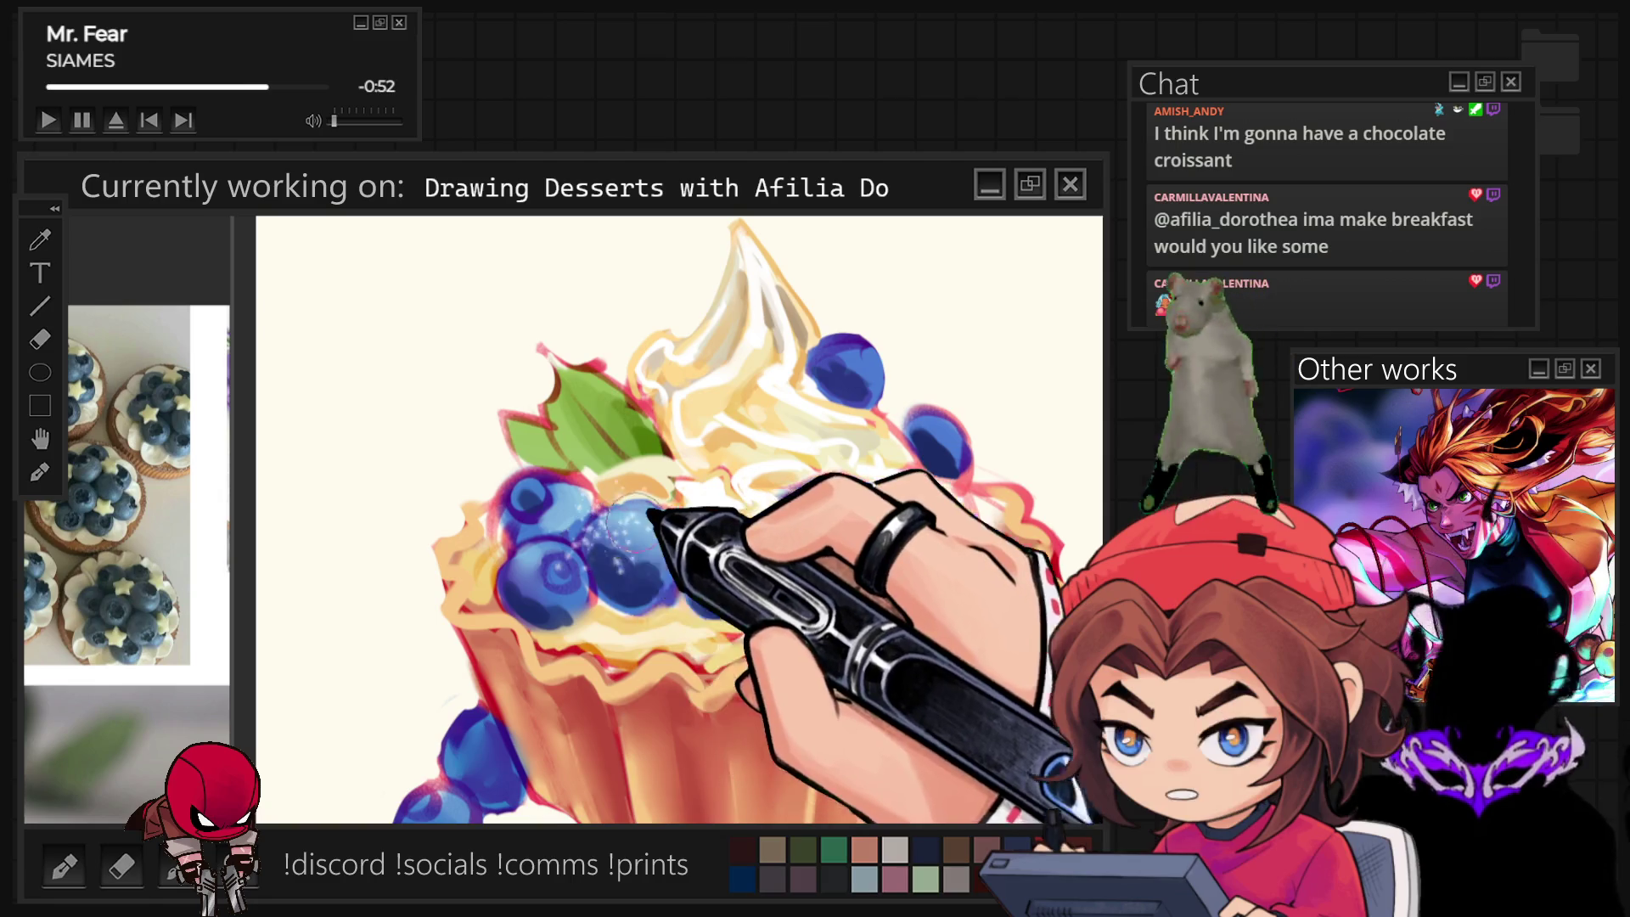
Undo the sparkle stroke and repaint the white texture highlight across the right-of-centre blueberry.
{"action": "key", "text": "ctrl+z"}
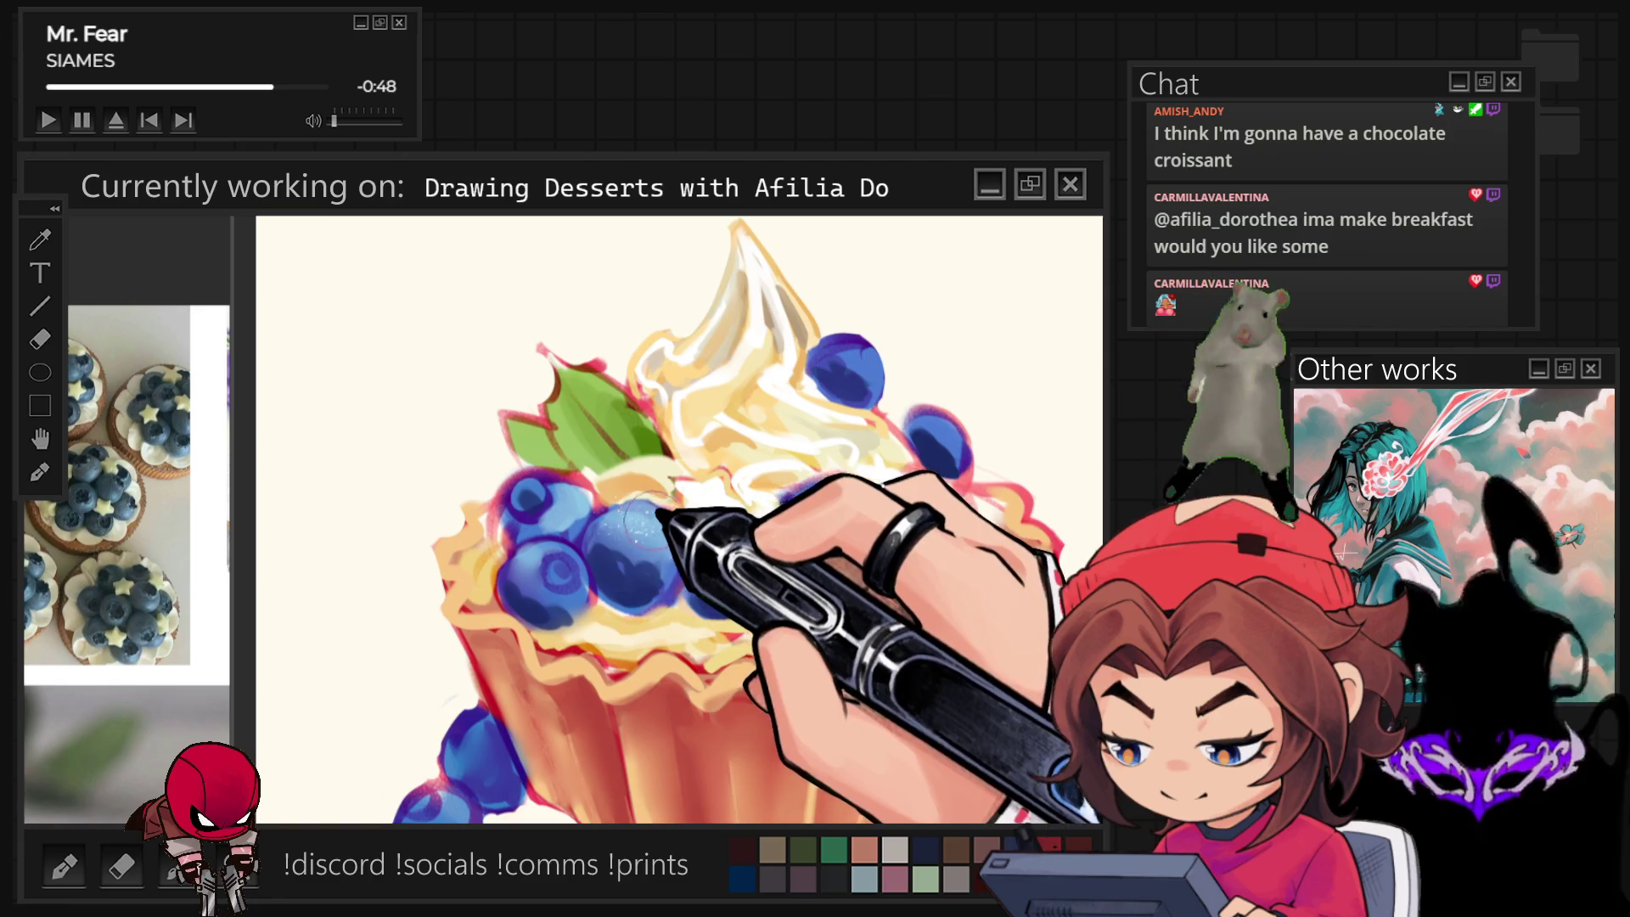
{"action": "left_click_drag", "start_coordinate": [651, 513], "coordinate": [637, 541]}
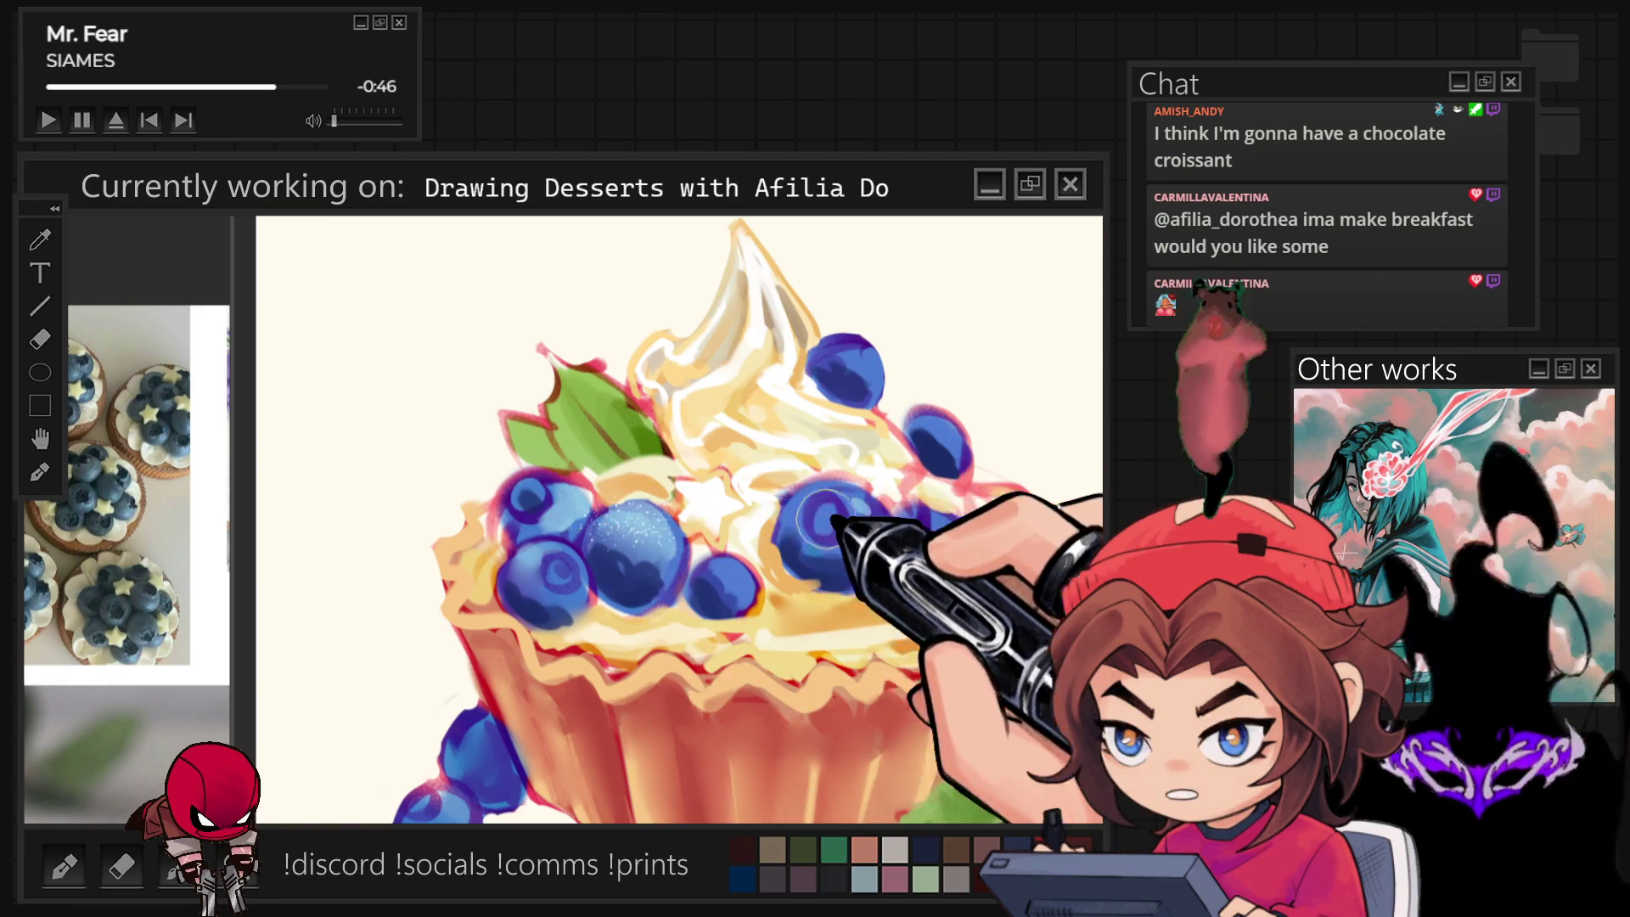
{"action": "scroll", "coordinate": [1006, 548], "scroll_direction": "down", "scroll_amount": 2}
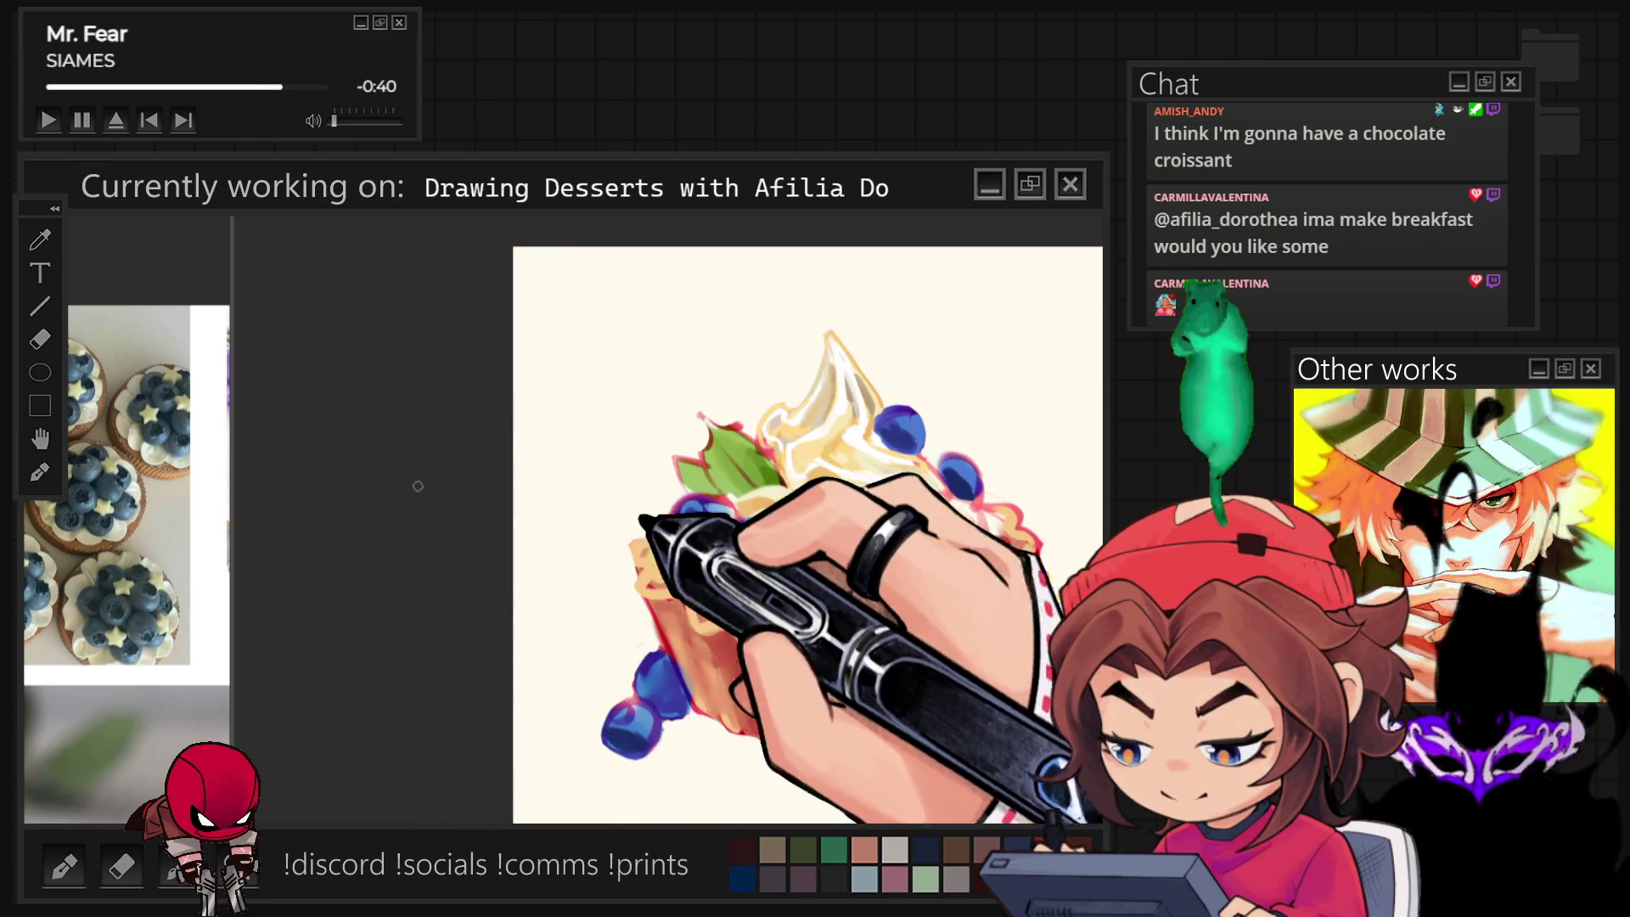
{"action": "scroll", "coordinate": [819, 549], "scroll_direction": "up", "scroll_amount": 2}
{"action": "scroll", "coordinate": [956, 566], "scroll_direction": "up", "scroll_amount": 2}
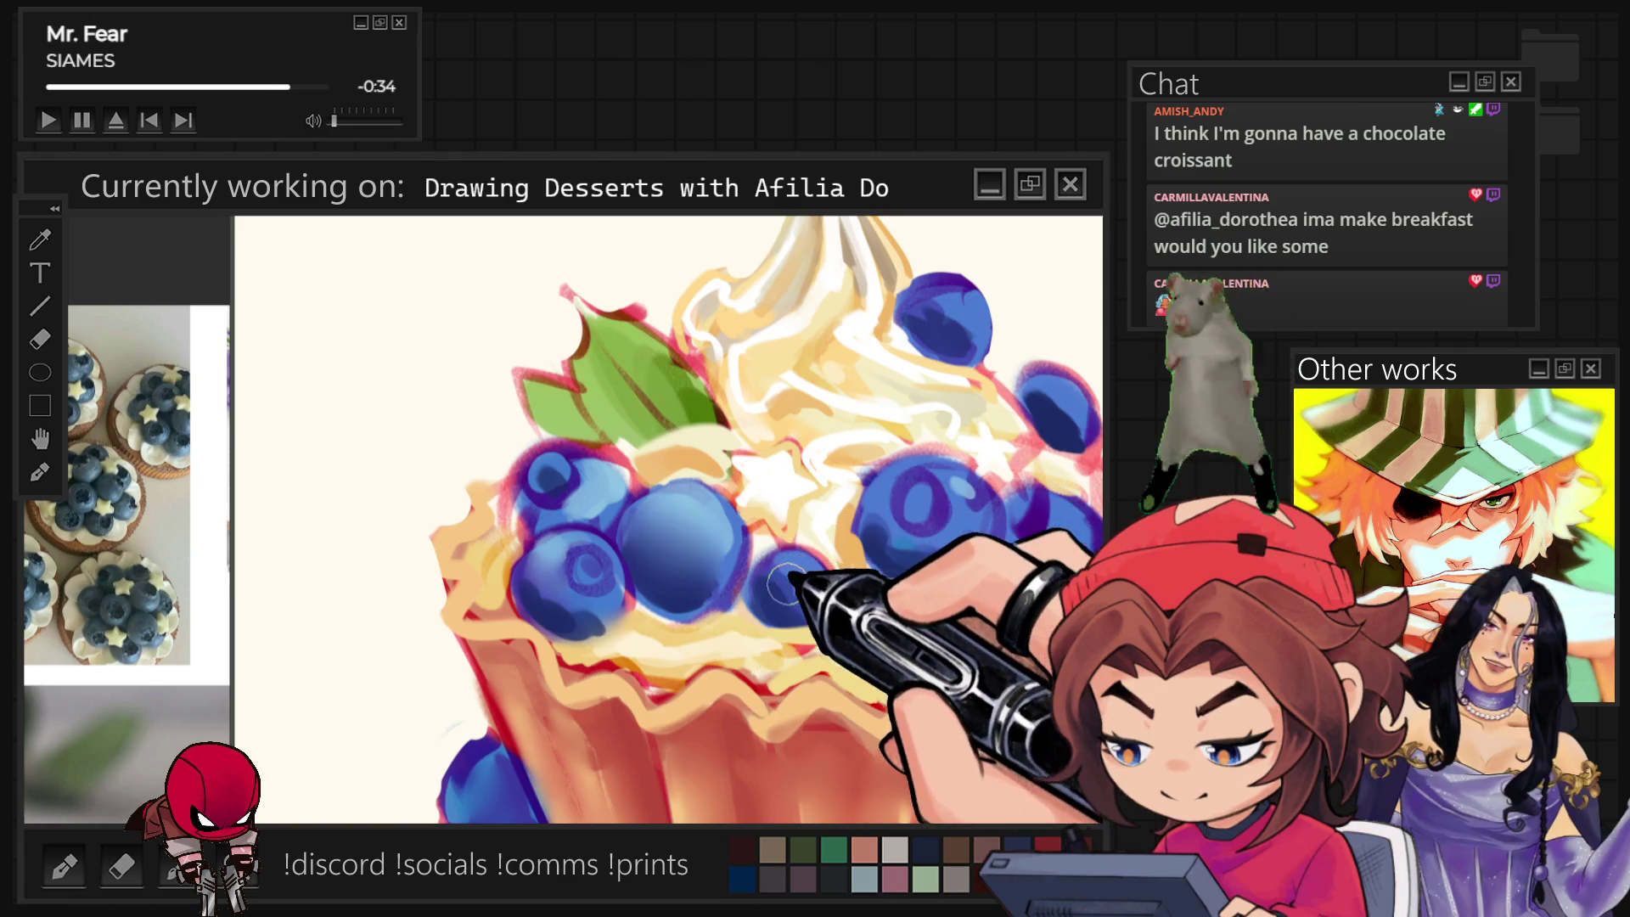
{"action": "scroll", "coordinate": [775, 597], "scroll_direction": "down", "scroll_amount": 2}
{"action": "scroll", "coordinate": [545, 701], "scroll_direction": "down", "scroll_amount": 3}
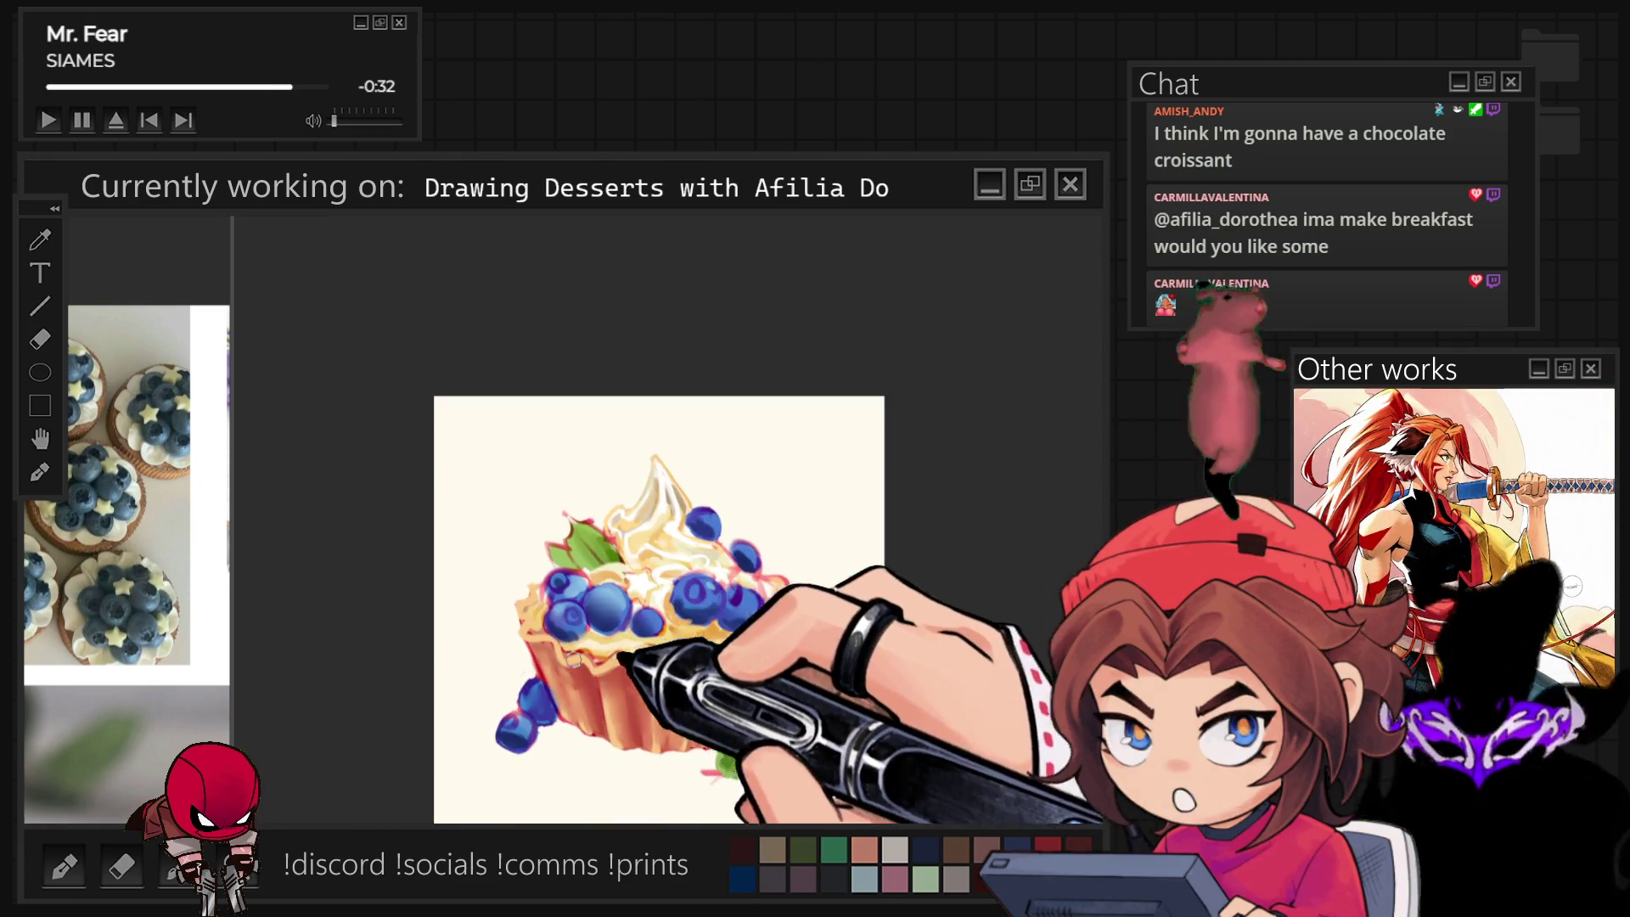
{"action": "scroll", "coordinate": [688, 699], "scroll_direction": "up", "scroll_amount": 1}
{"action": "scroll", "coordinate": [689, 696], "scroll_direction": "up", "scroll_amount": 1}
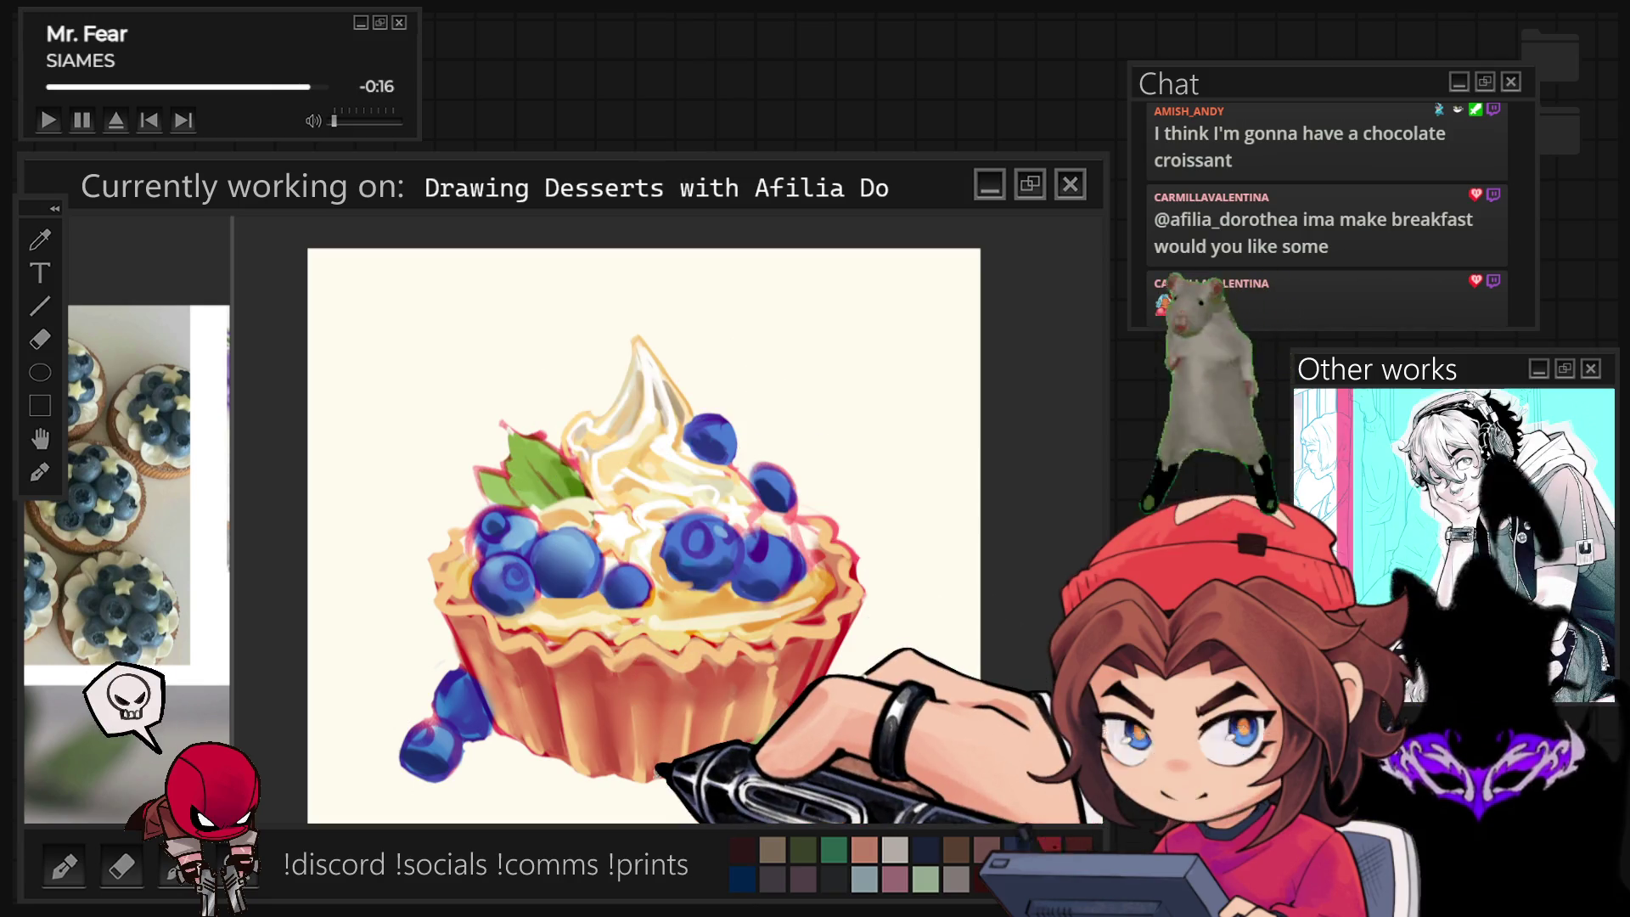
Sample the blue of the top blueberry as the painting colour and recheck the whole tart.
{"action": "left_click", "coordinate": [681, 453], "text": "alt"}
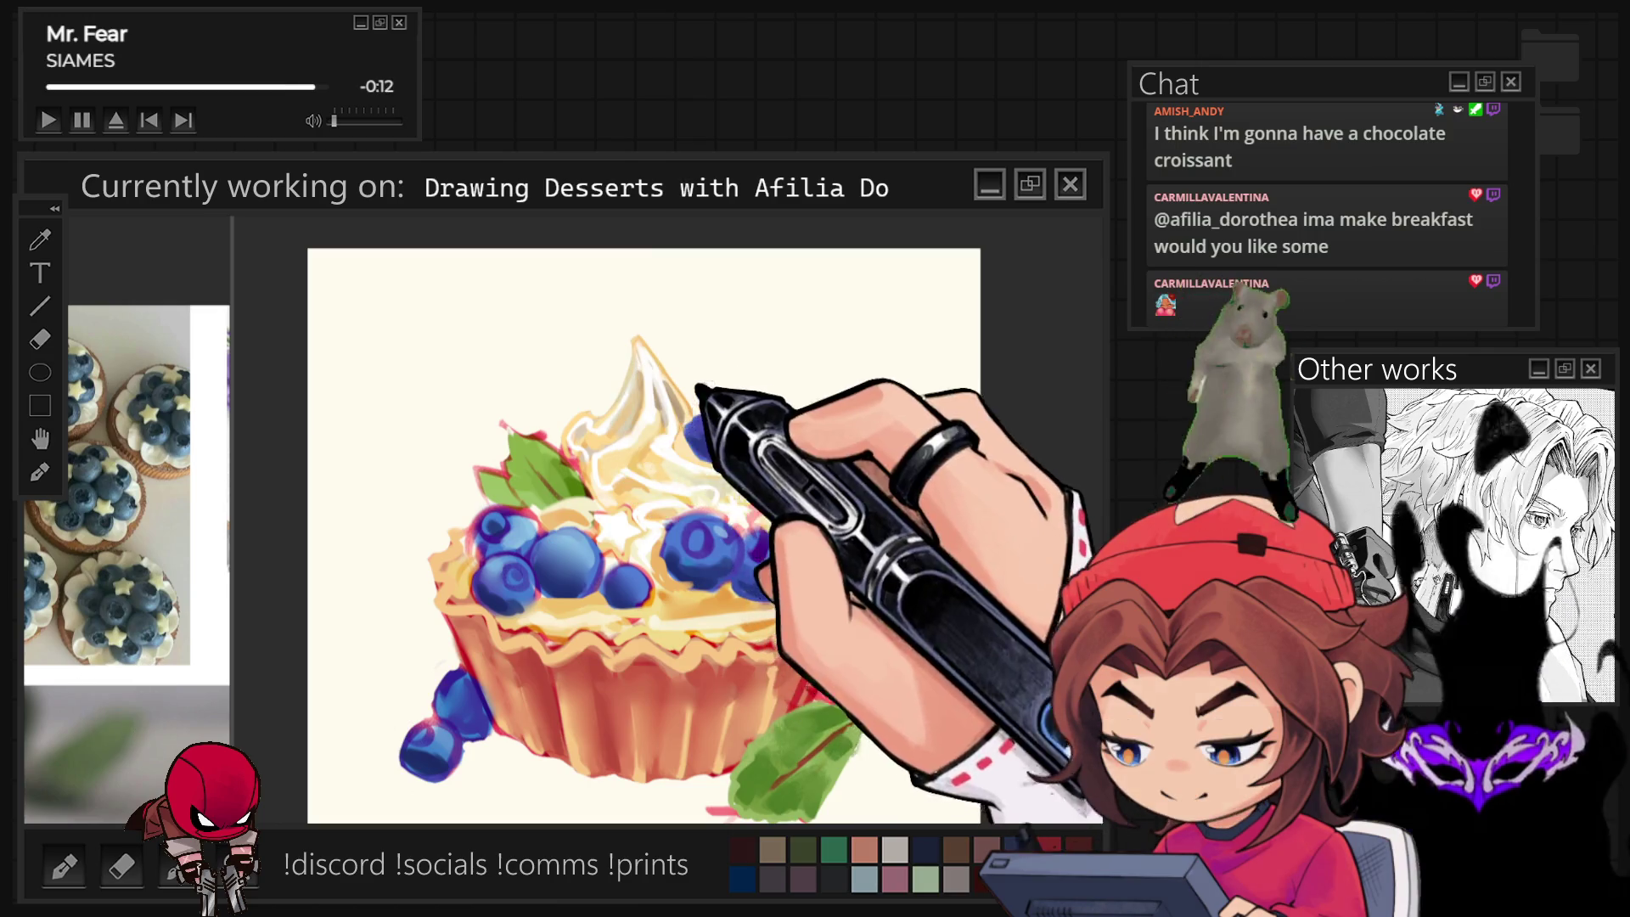
{"action": "key", "text": "ctrl+minus"}
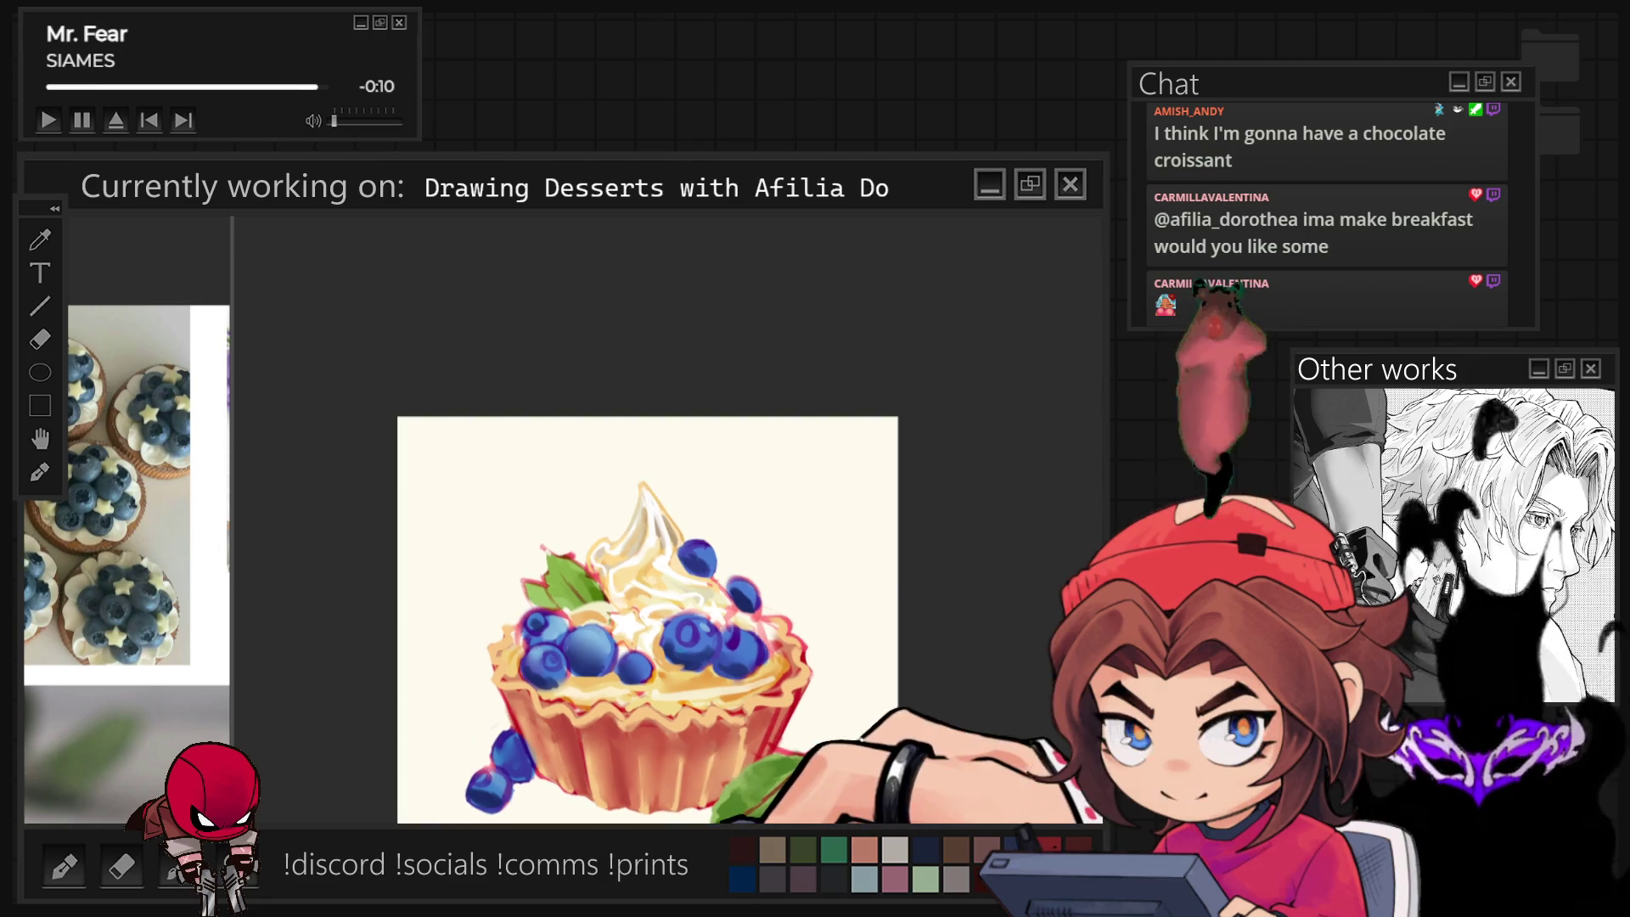
{"action": "key", "text": "ctrl+plus"}
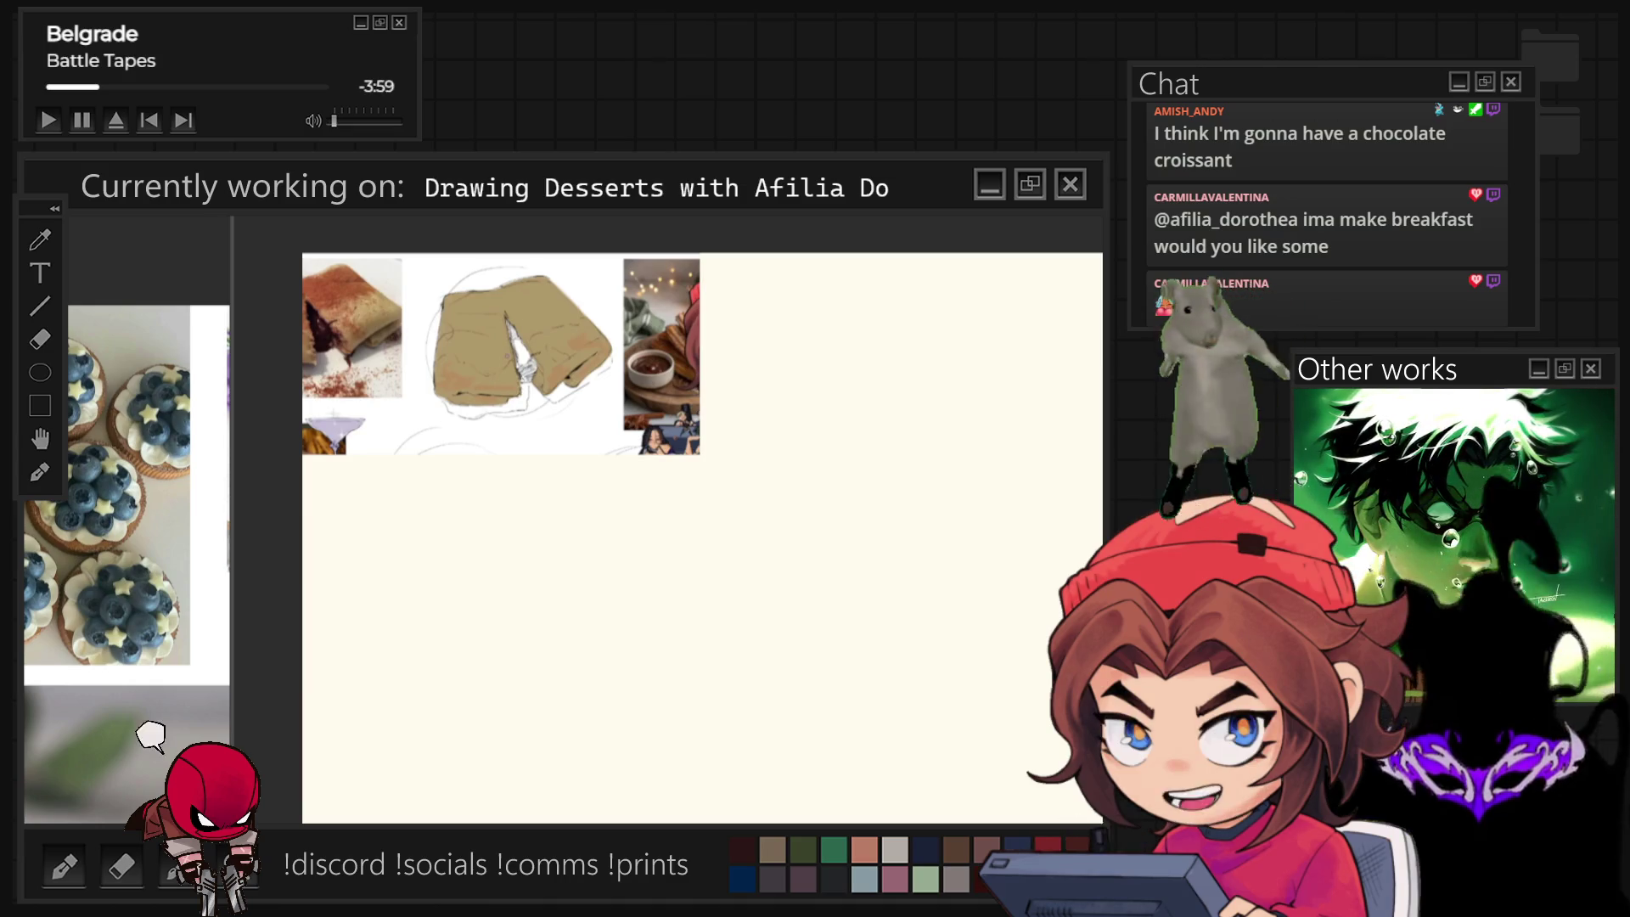
{"action": "scroll", "coordinate": [759, 377], "scroll_direction": "down", "scroll_amount": 1}
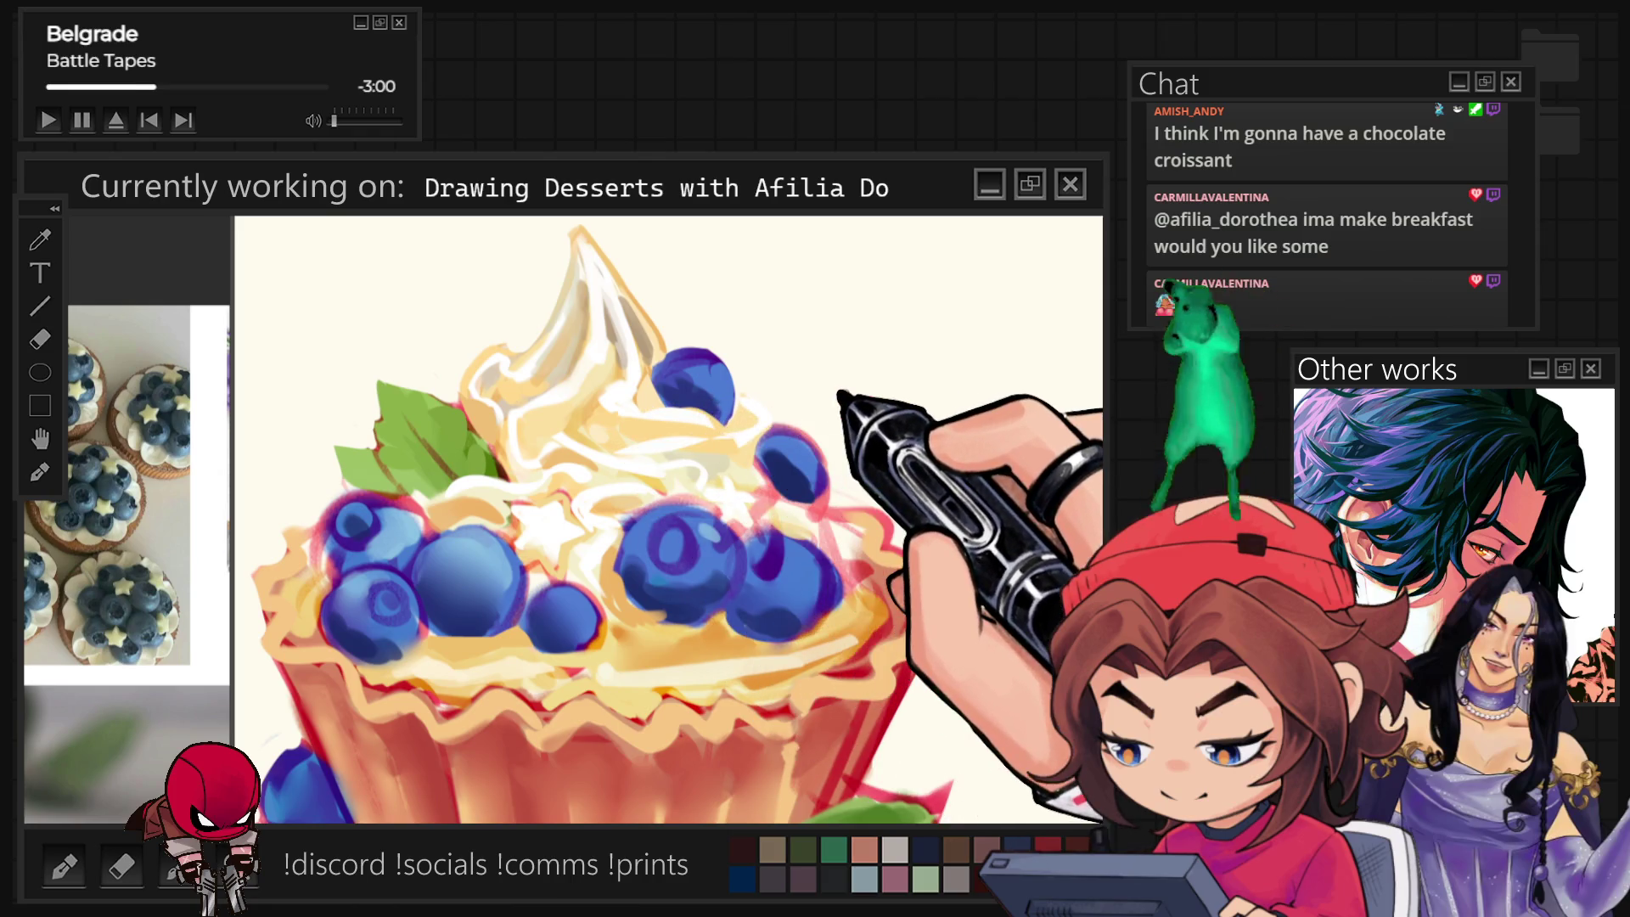
{"action": "scroll", "coordinate": [669, 519], "scroll_direction": "down", "scroll_amount": 2}
{"action": "scroll", "coordinate": [668, 521], "scroll_direction": "down", "scroll_amount": 3}
{"action": "scroll", "coordinate": [669, 521], "scroll_direction": "up", "scroll_amount": 2}
{"action": "scroll", "coordinate": [656, 364], "scroll_direction": "up", "scroll_amount": 2}
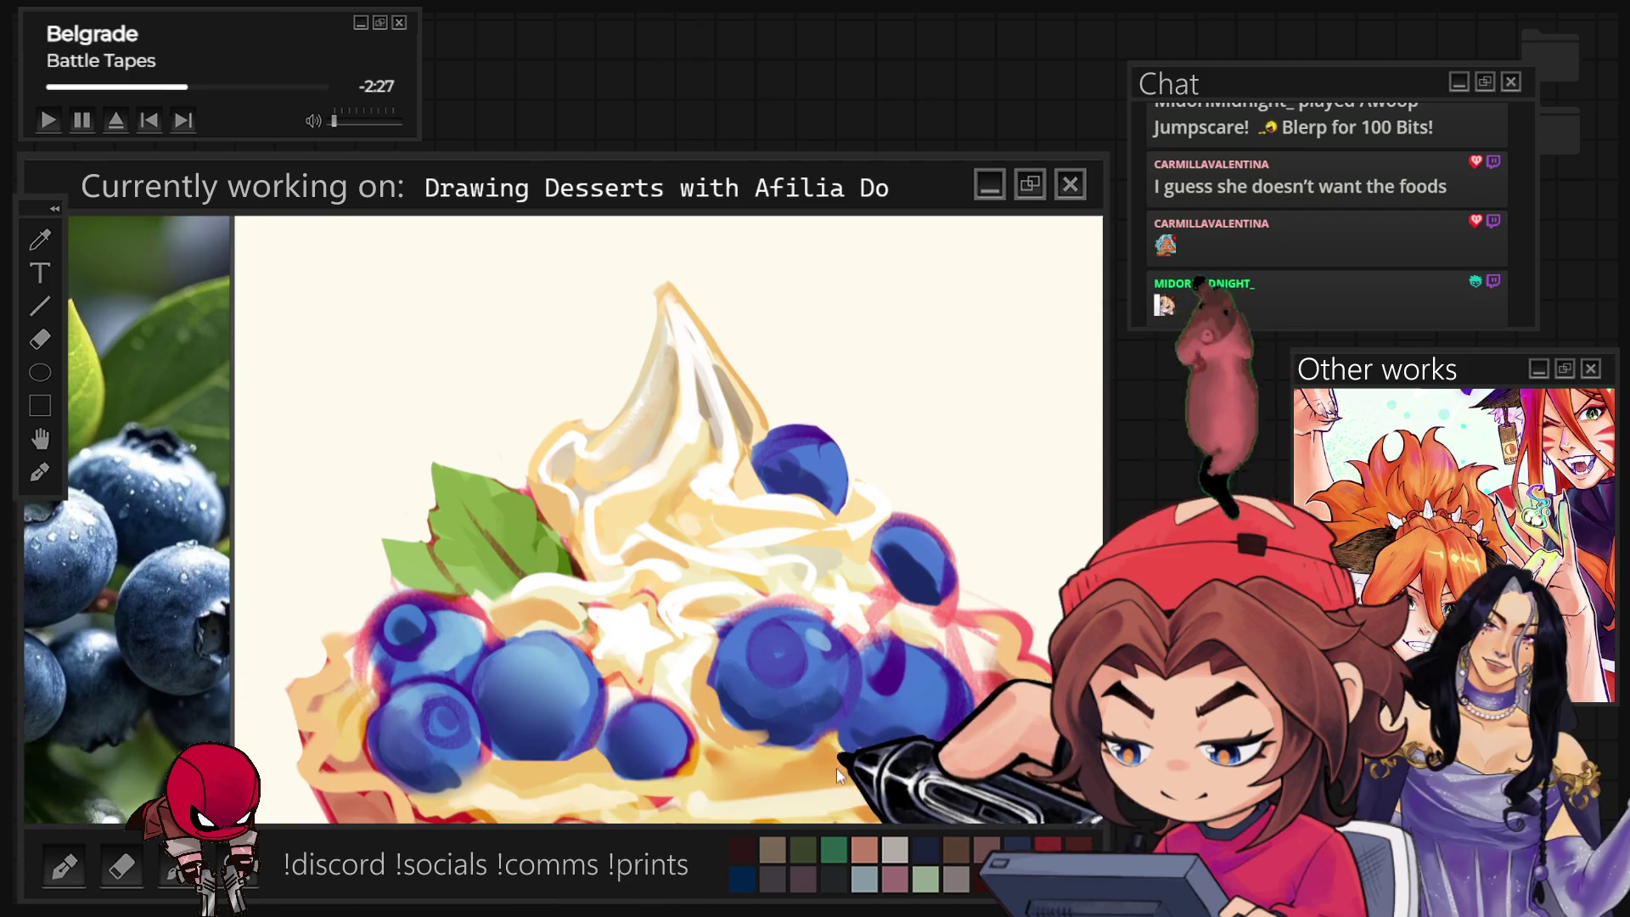
{"action": "scroll", "coordinate": [869, 792], "scroll_direction": "up", "scroll_amount": 2}
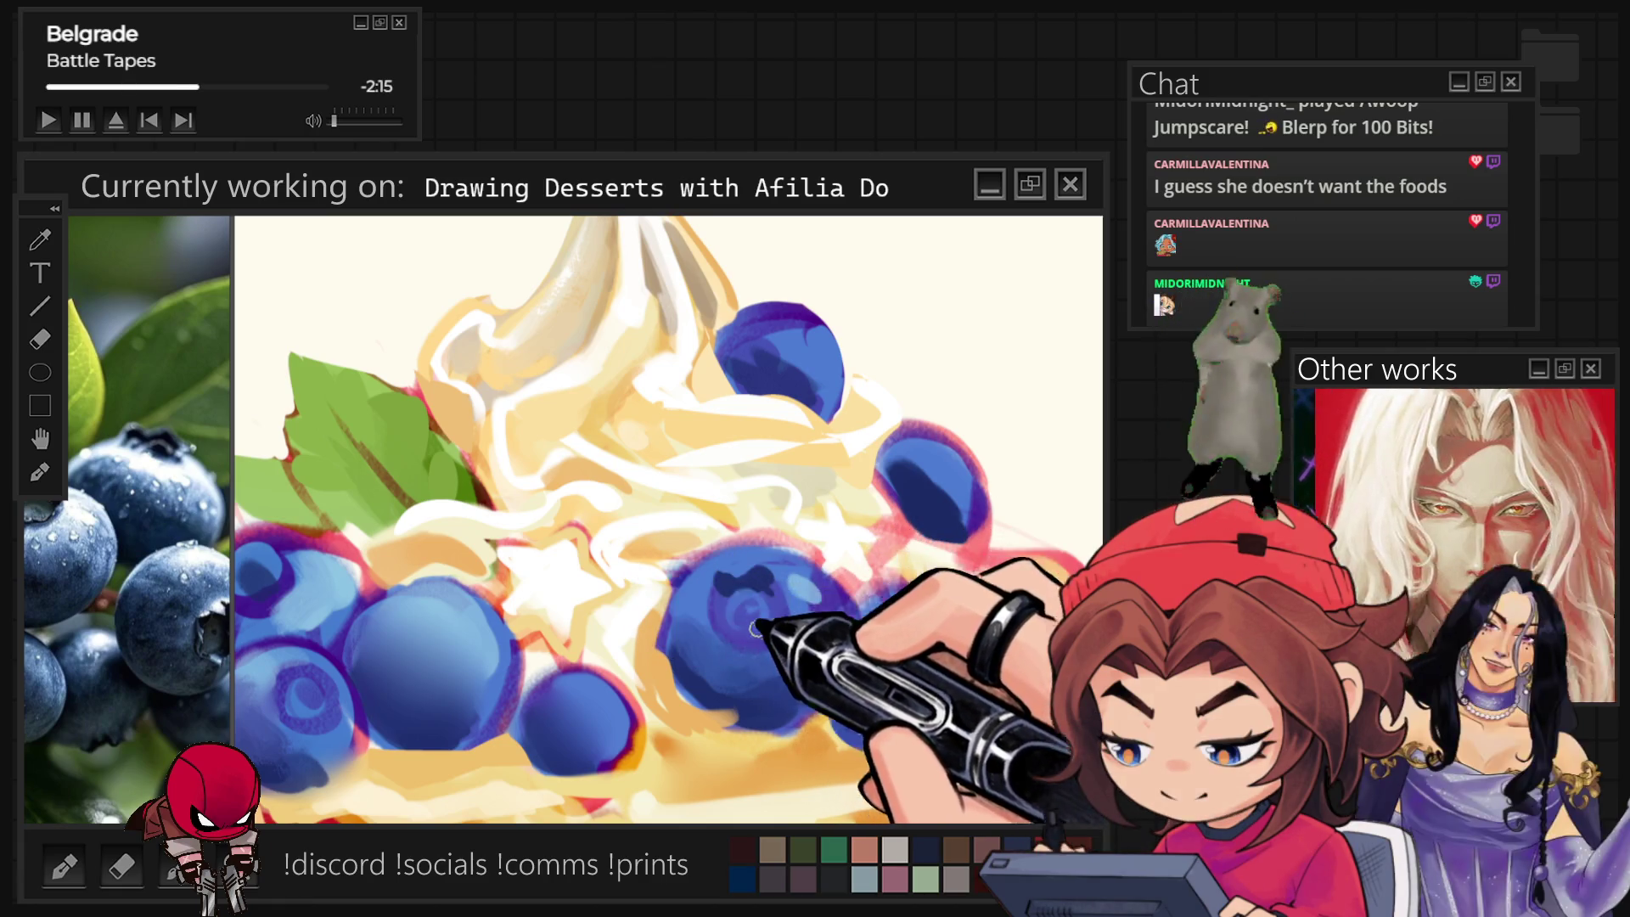
With a larger brush, dab light blue on the big blueberry's calyx and darken the berry outlines.
{"action": "key", "text": "bracketright"}
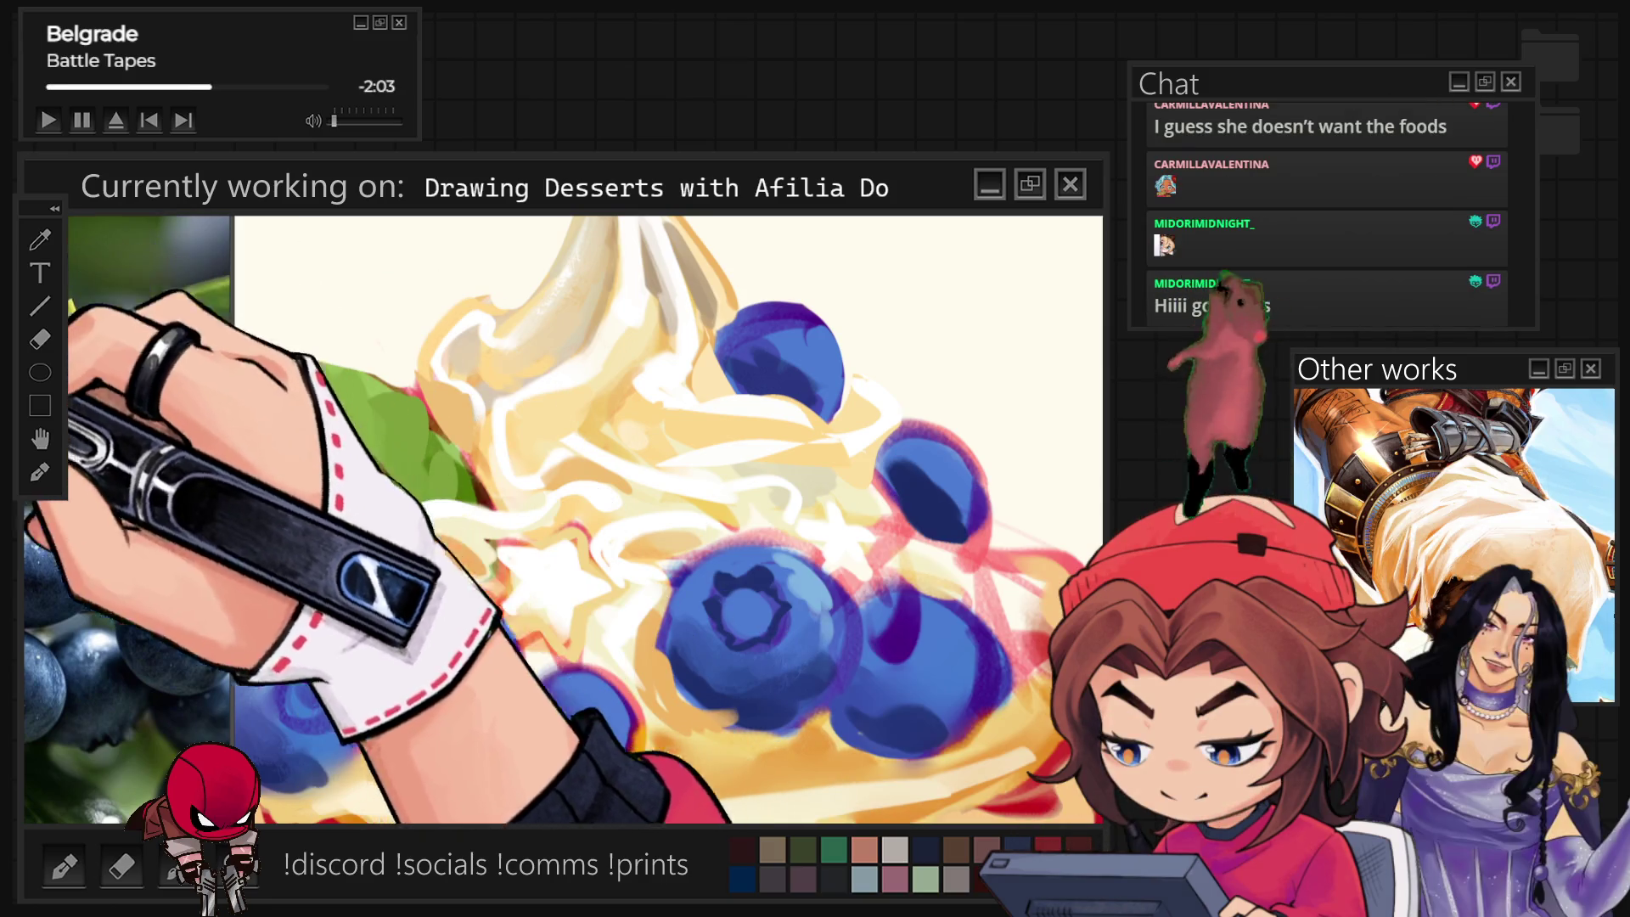
{"action": "left_click", "coordinate": [739, 614]}
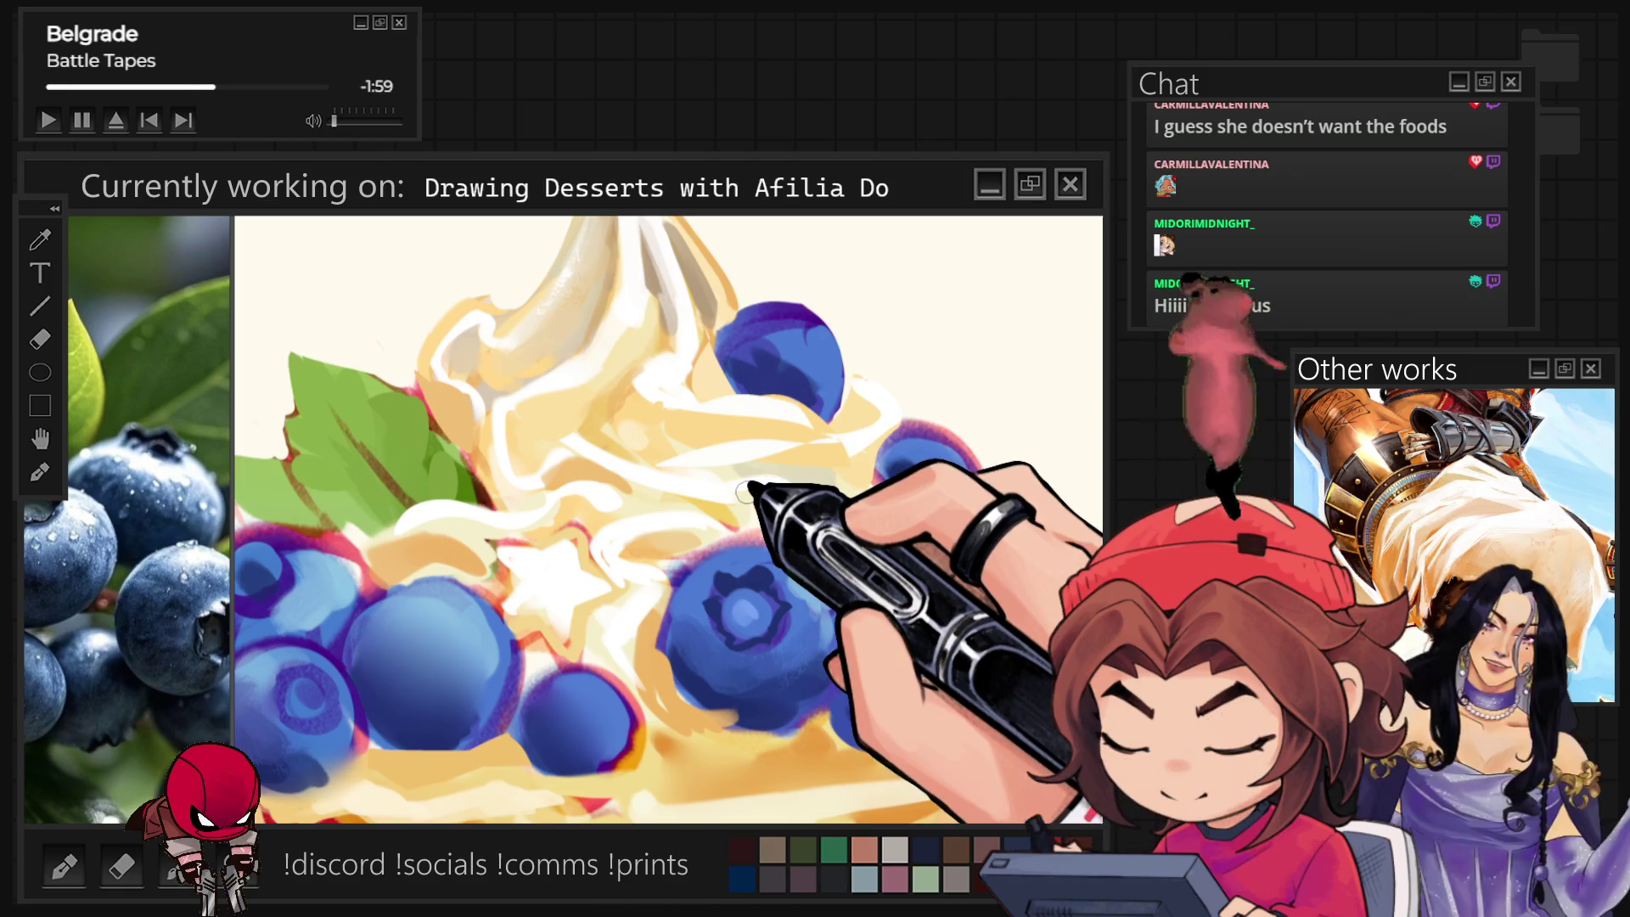
{"action": "scroll", "coordinate": [765, 535], "scroll_direction": "down", "scroll_amount": 3}
{"action": "scroll", "coordinate": [831, 621], "scroll_direction": "up", "scroll_amount": 4}
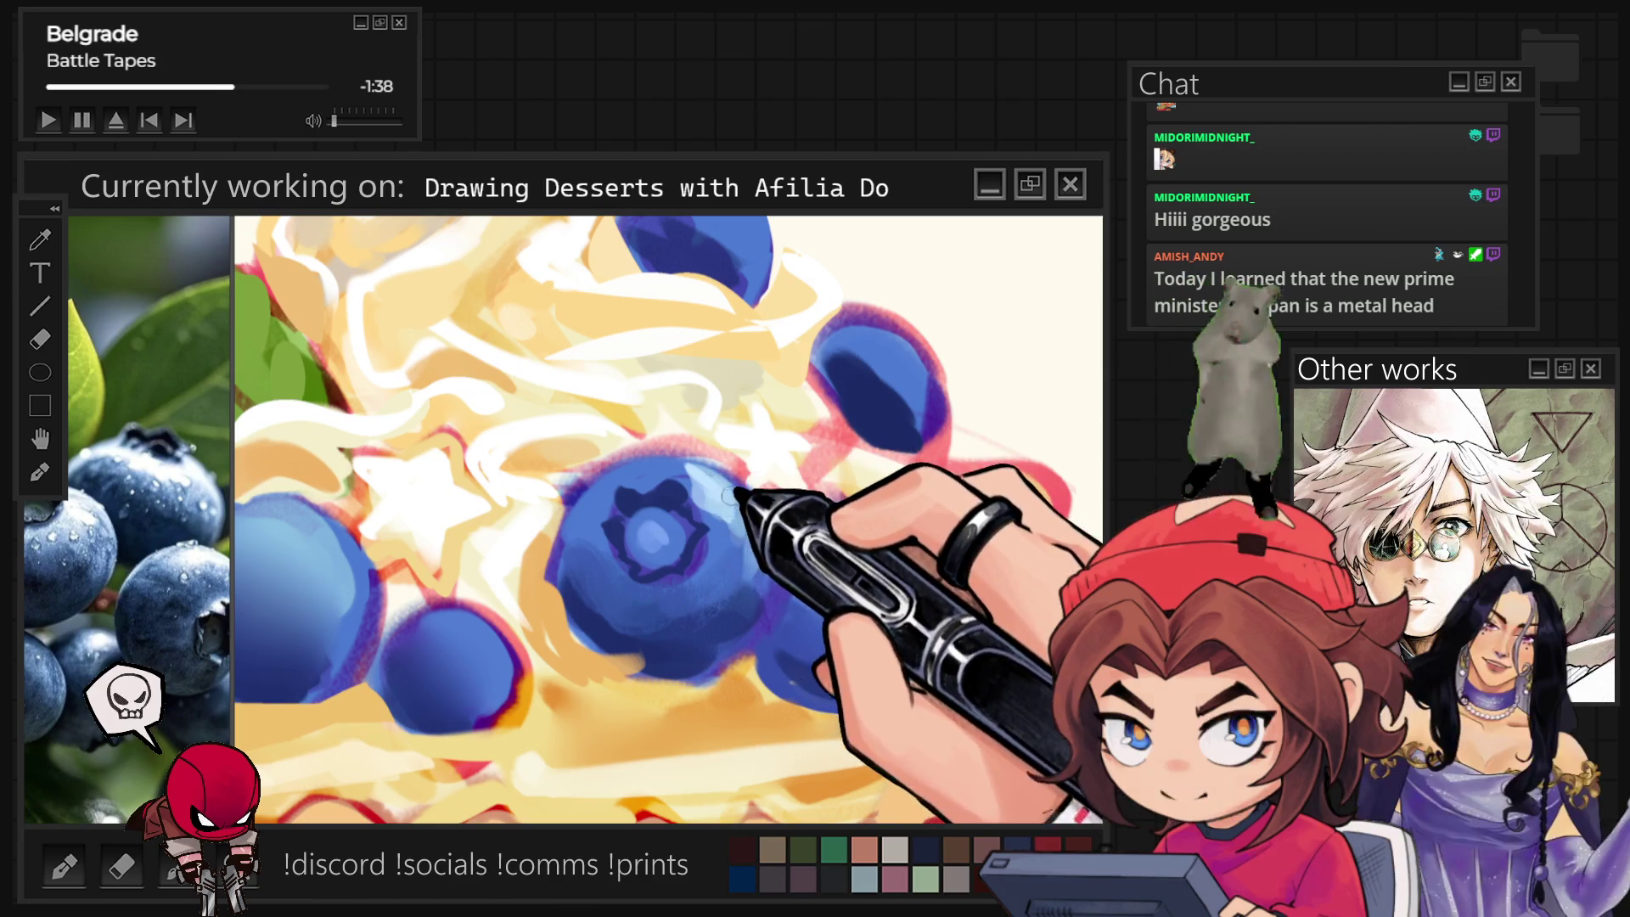
{"action": "left_click_drag", "start_coordinate": [682, 467], "coordinate": [896, 476]}
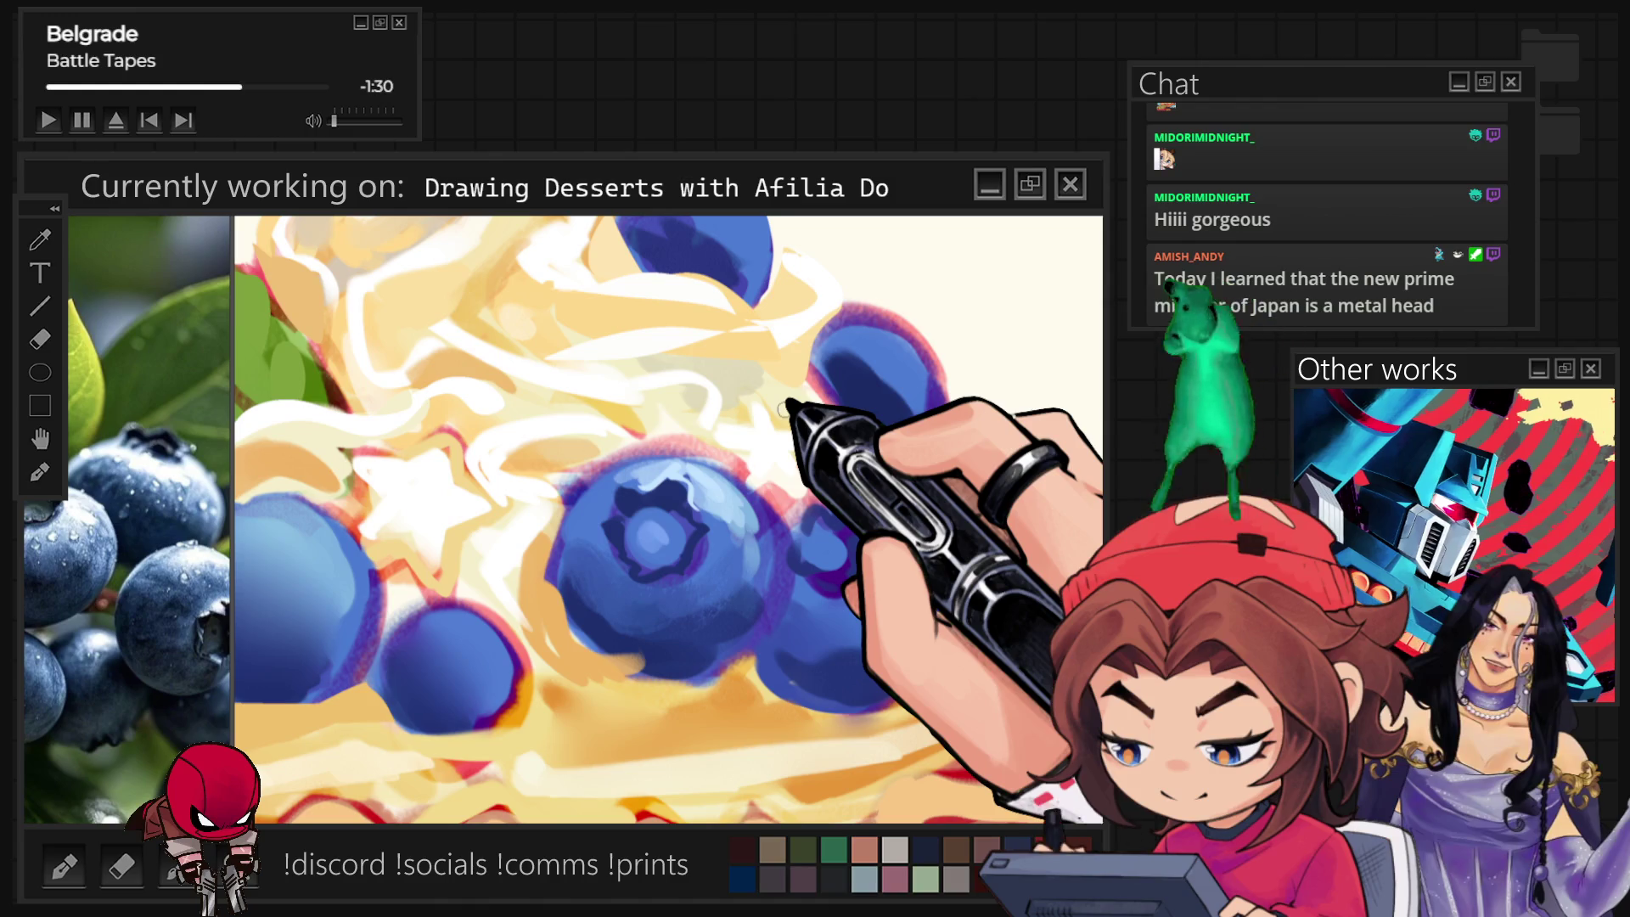
{"action": "scroll", "coordinate": [805, 477], "scroll_direction": "up", "scroll_amount": 2}
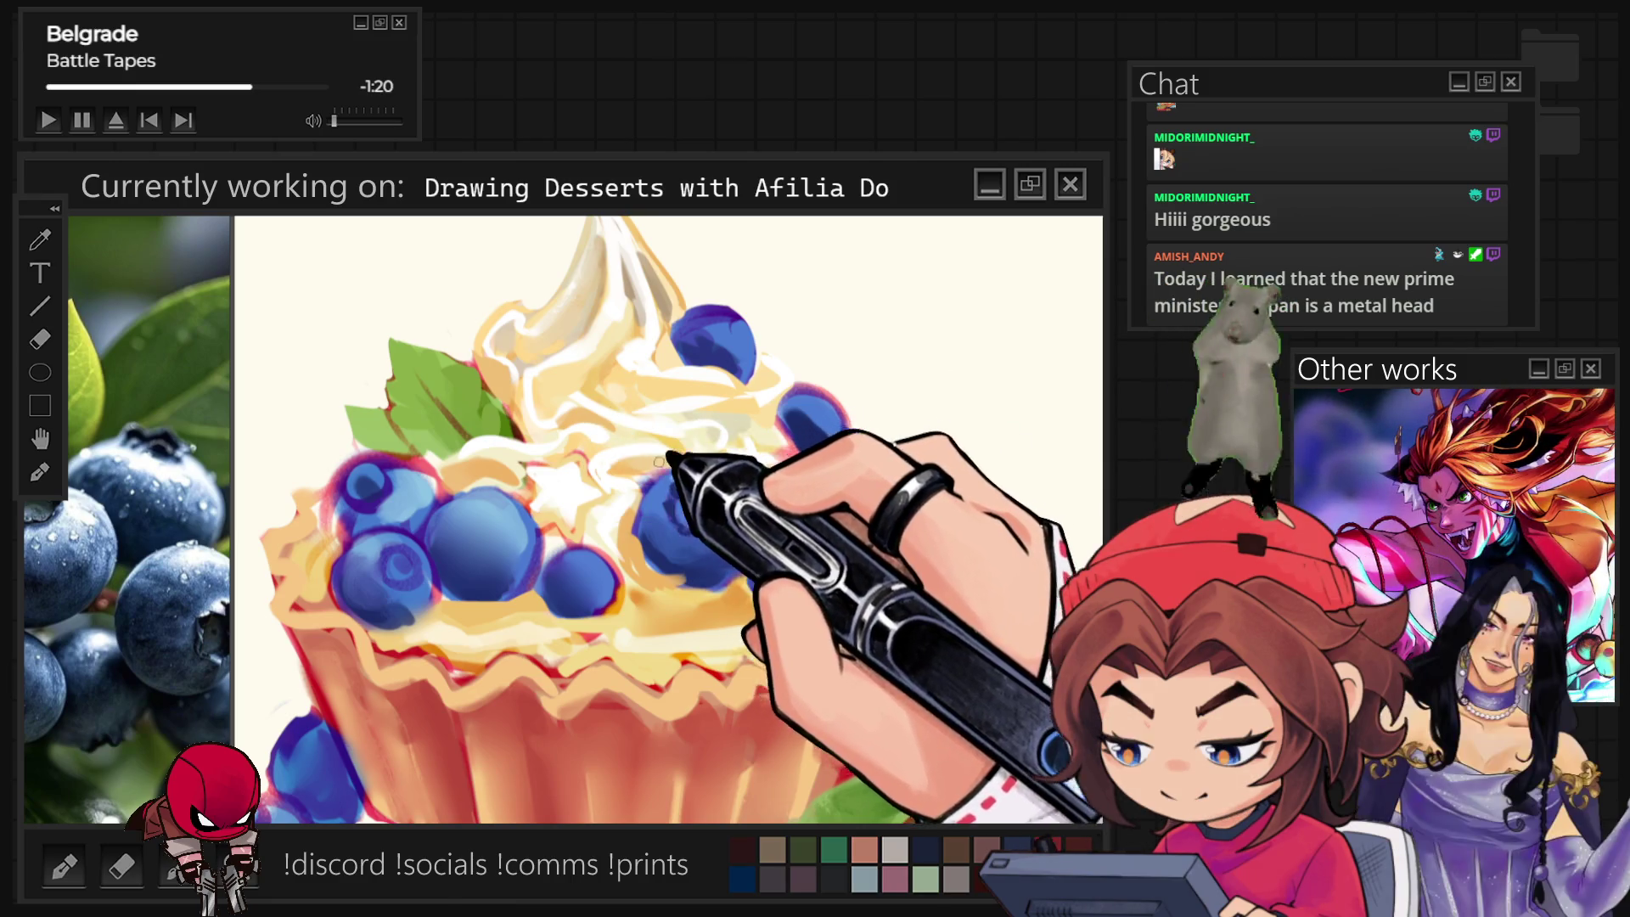
Enlarge the brush for darkening the blueberry edges with dark blue.
{"action": "key", "text": "bracketright"}
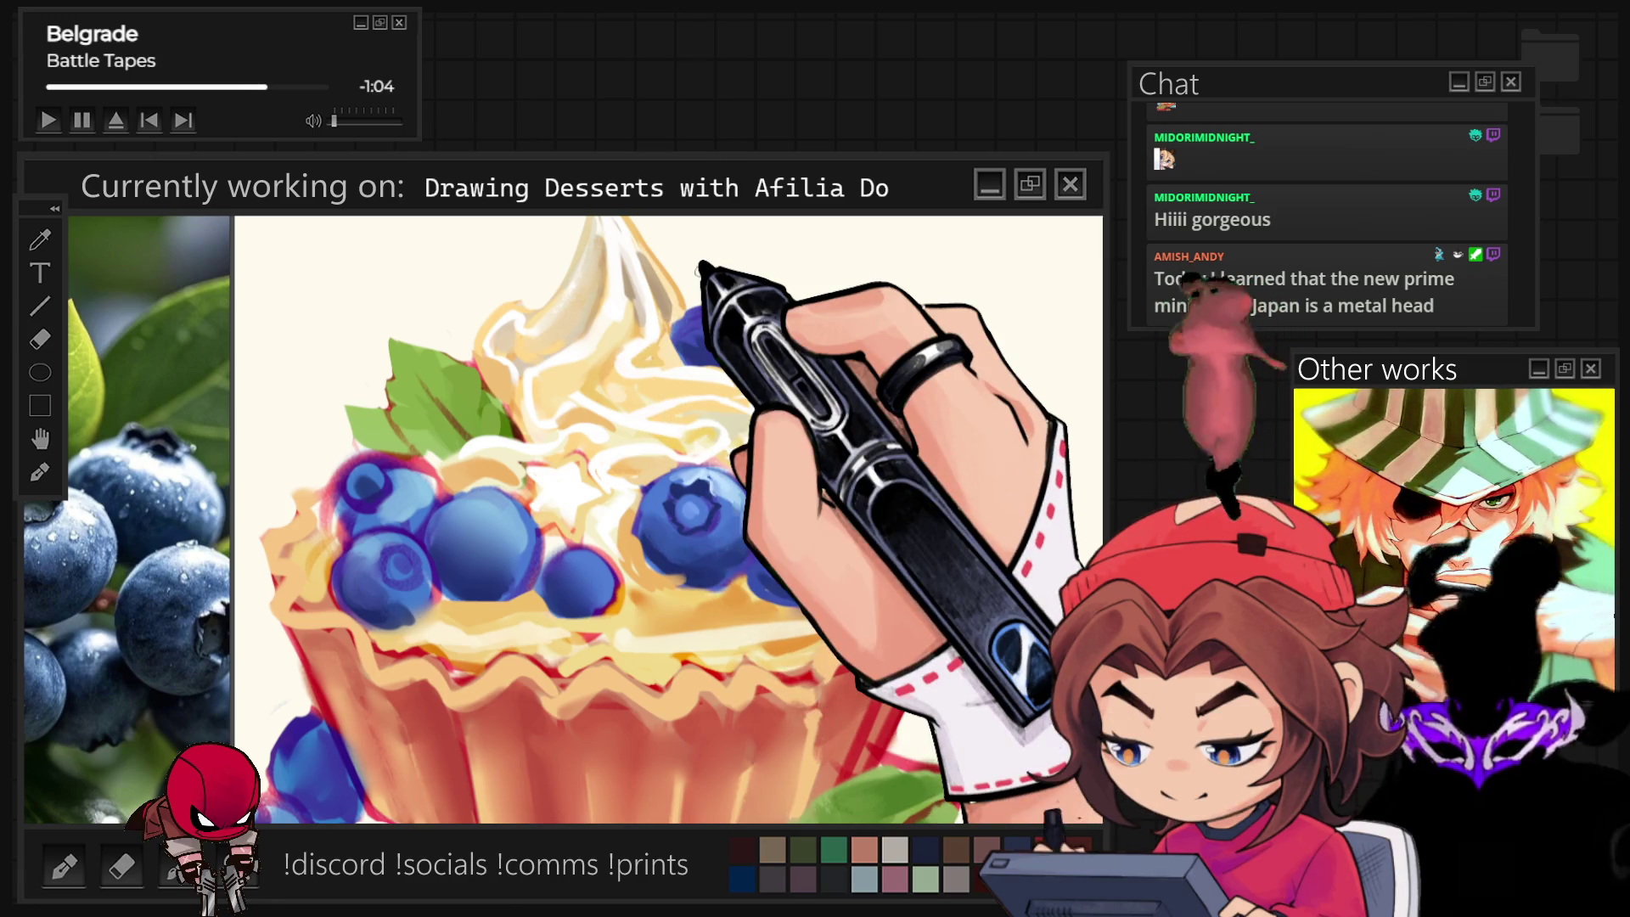
{"action": "scroll", "coordinate": [619, 718], "scroll_direction": "down", "scroll_amount": 2}
{"action": "scroll", "coordinate": [618, 718], "scroll_direction": "down", "scroll_amount": 3}
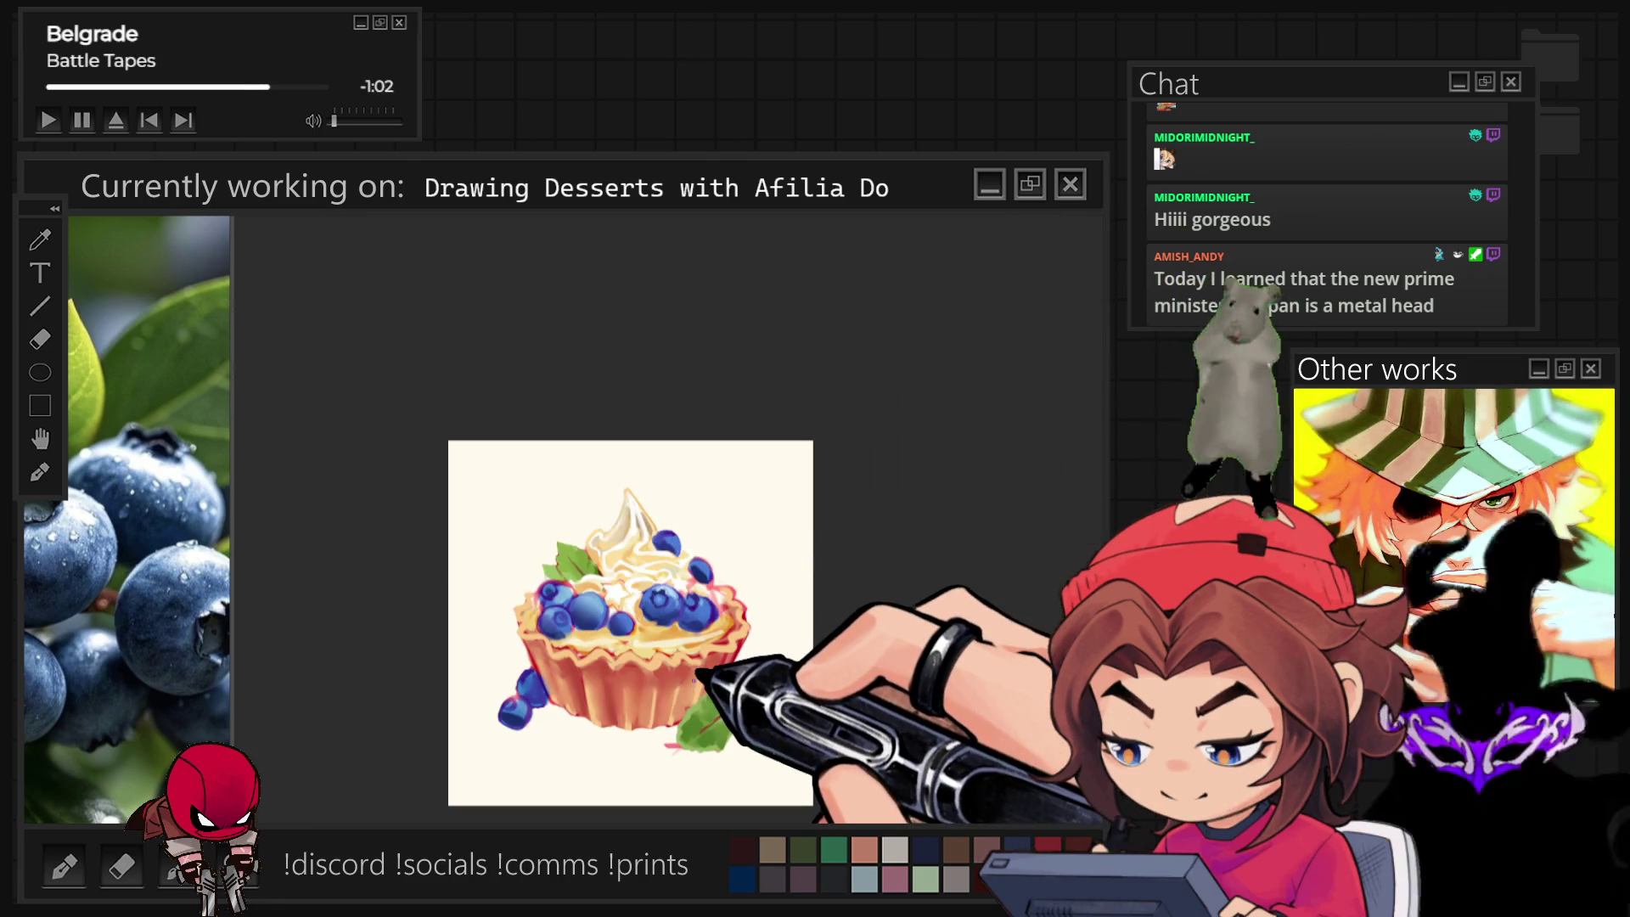
{"action": "scroll", "coordinate": [547, 678], "scroll_direction": "up", "scroll_amount": 2}
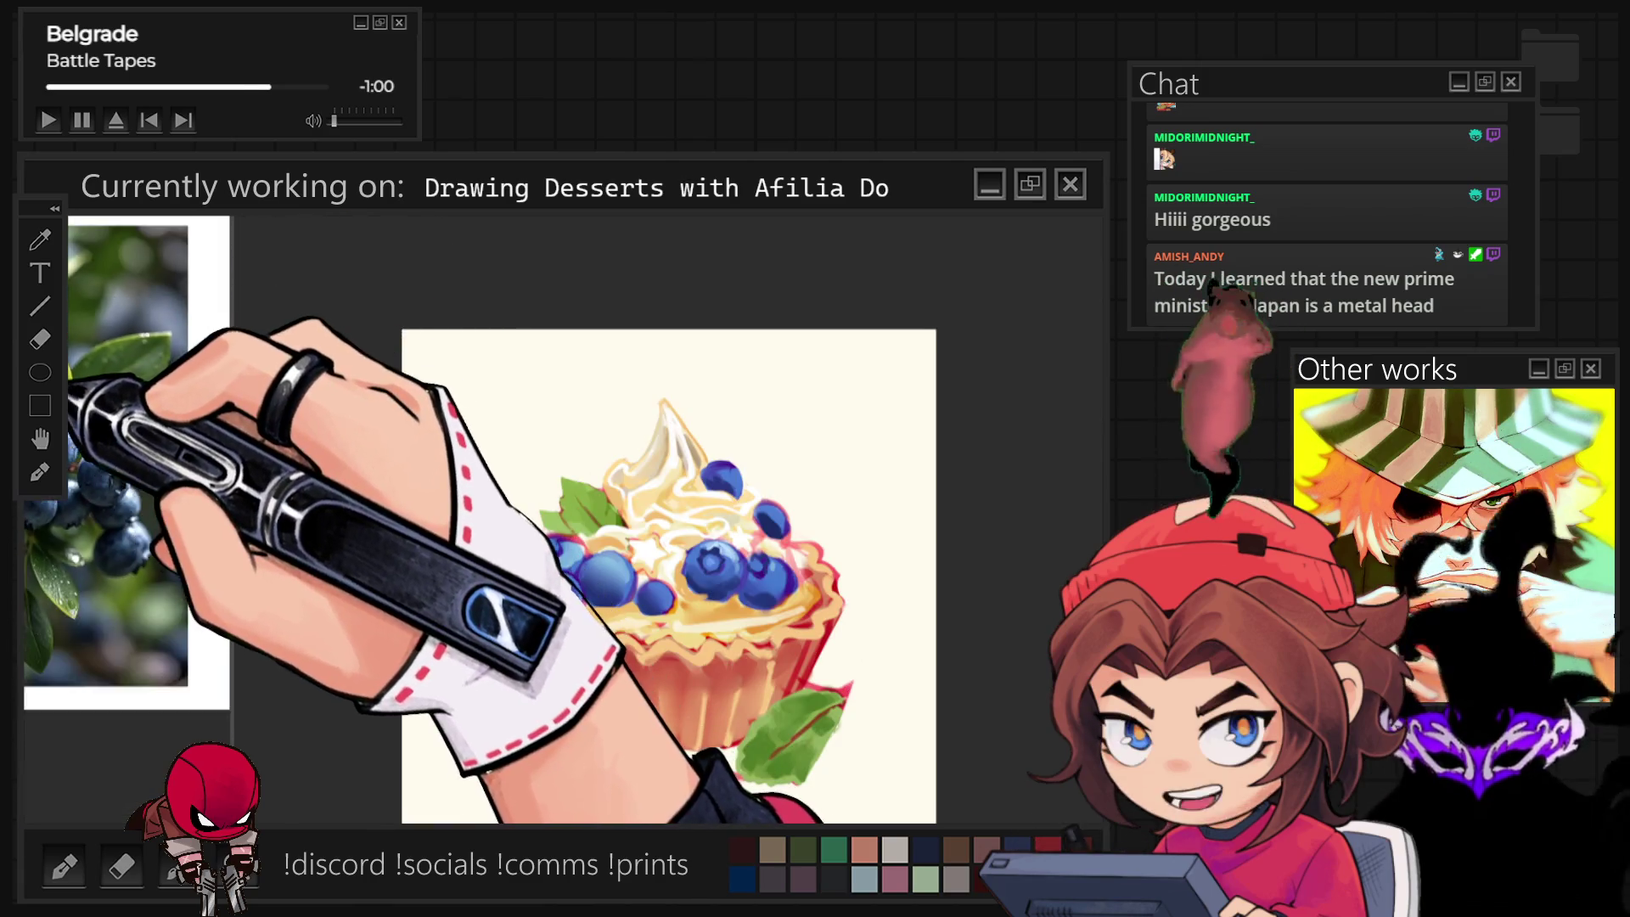
{"action": "scroll", "coordinate": [73, 382], "scroll_direction": "up", "scroll_amount": 2}
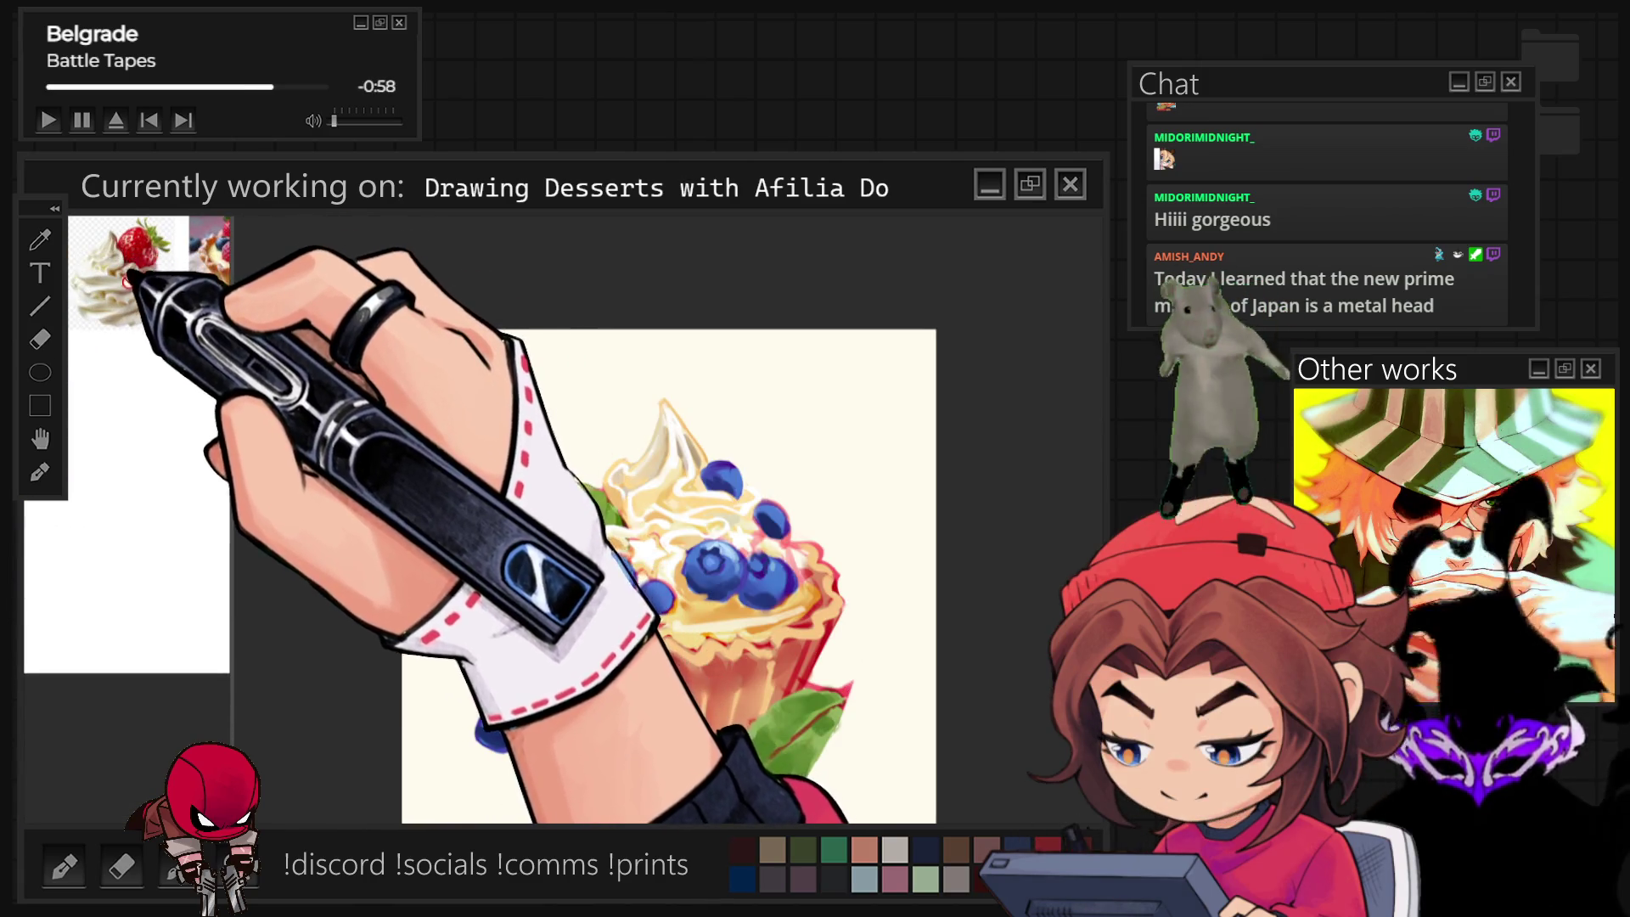
{"action": "scroll", "coordinate": [140, 283], "scroll_direction": "up", "scroll_amount": 1}
{"action": "scroll", "coordinate": [588, 456], "scroll_direction": "up", "scroll_amount": 2}
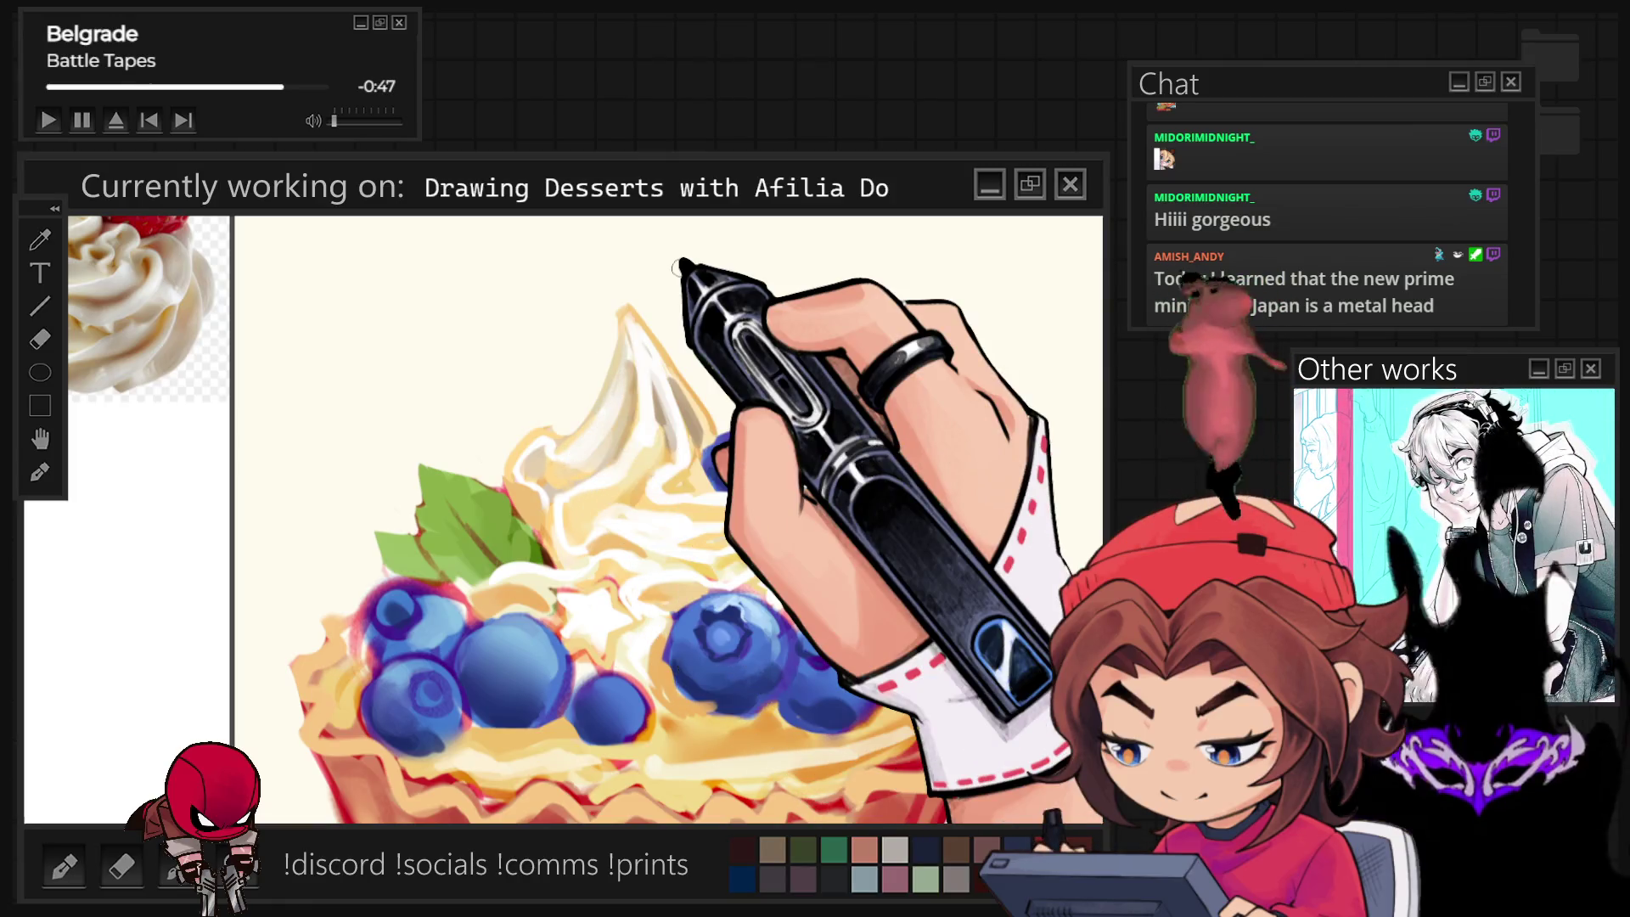
{"action": "scroll", "coordinate": [726, 305], "scroll_direction": "down", "scroll_amount": 2}
{"action": "scroll", "coordinate": [803, 421], "scroll_direction": "down", "scroll_amount": 1}
{"action": "scroll", "coordinate": [803, 522], "scroll_direction": "up", "scroll_amount": 1}
{"action": "scroll", "coordinate": [802, 548], "scroll_direction": "up", "scroll_amount": 2}
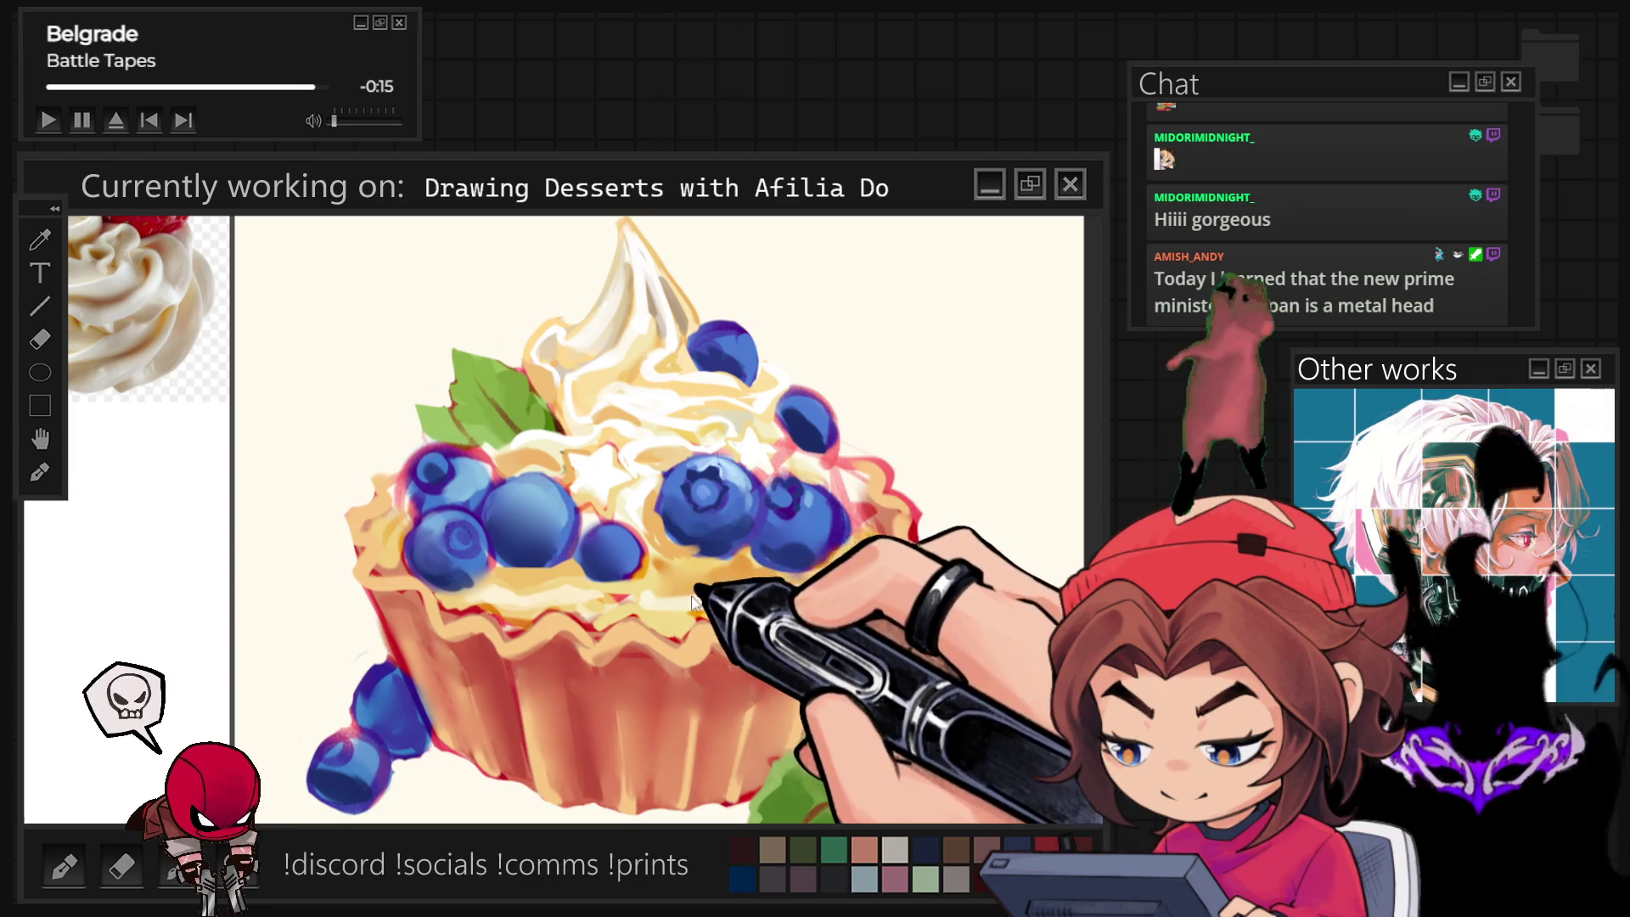
Paint white highlight strokes onto the tart's cream near the filling.
{"action": "left_click_drag", "start_coordinate": [682, 589], "coordinate": [702, 571]}
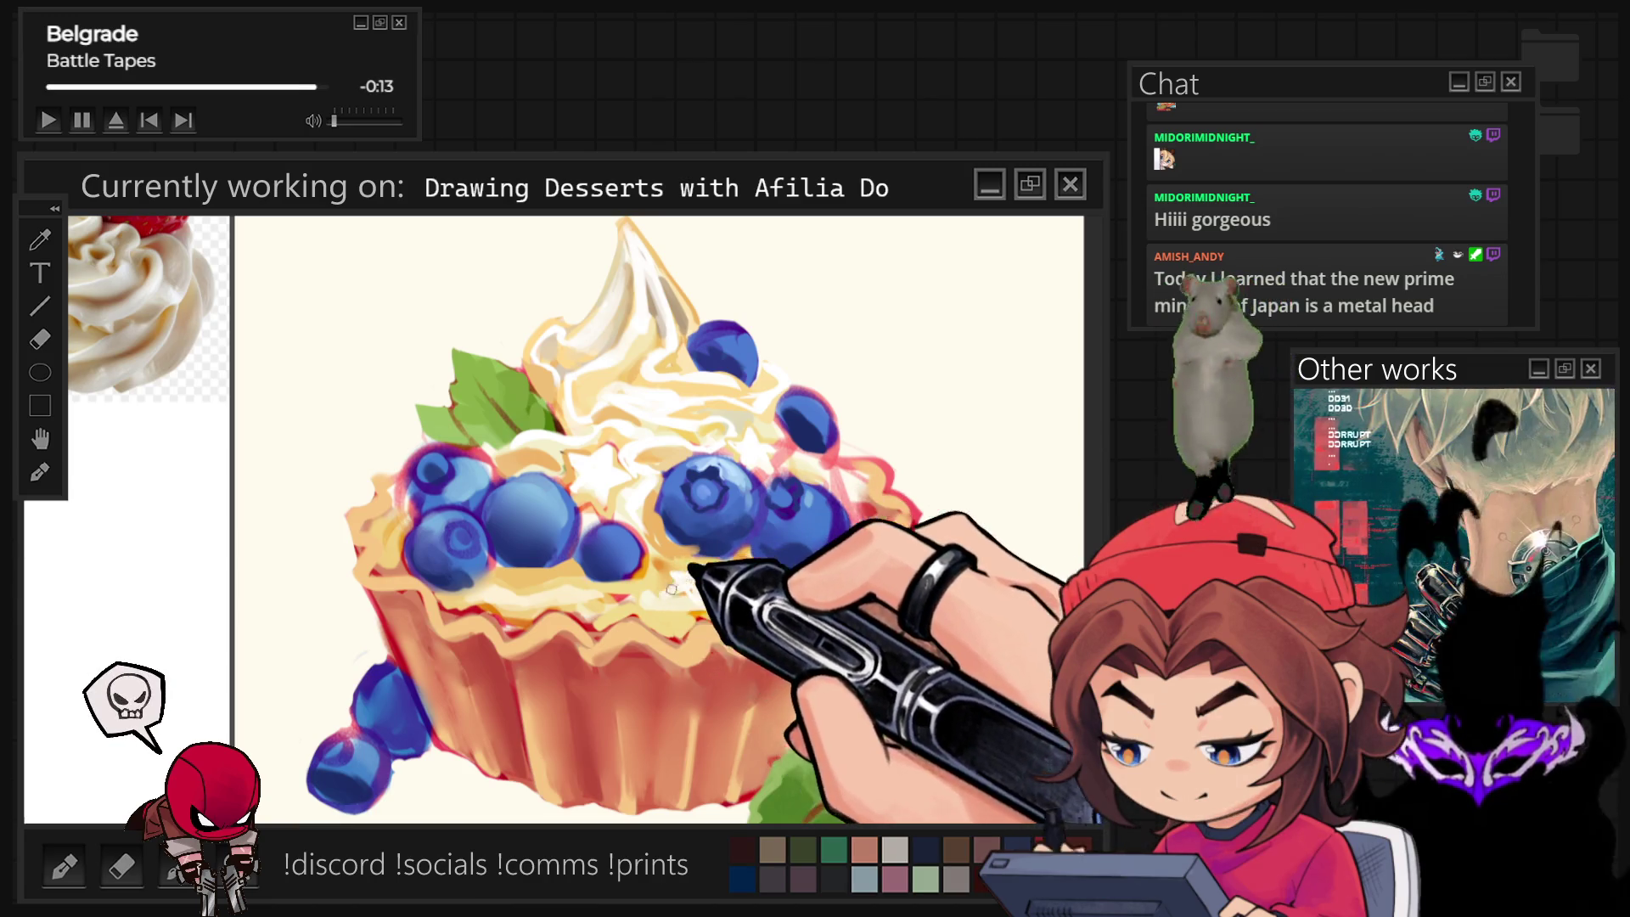
{"action": "scroll", "coordinate": [837, 446], "scroll_direction": "down", "scroll_amount": 2}
{"action": "scroll", "coordinate": [851, 475], "scroll_direction": "down", "scroll_amount": 2}
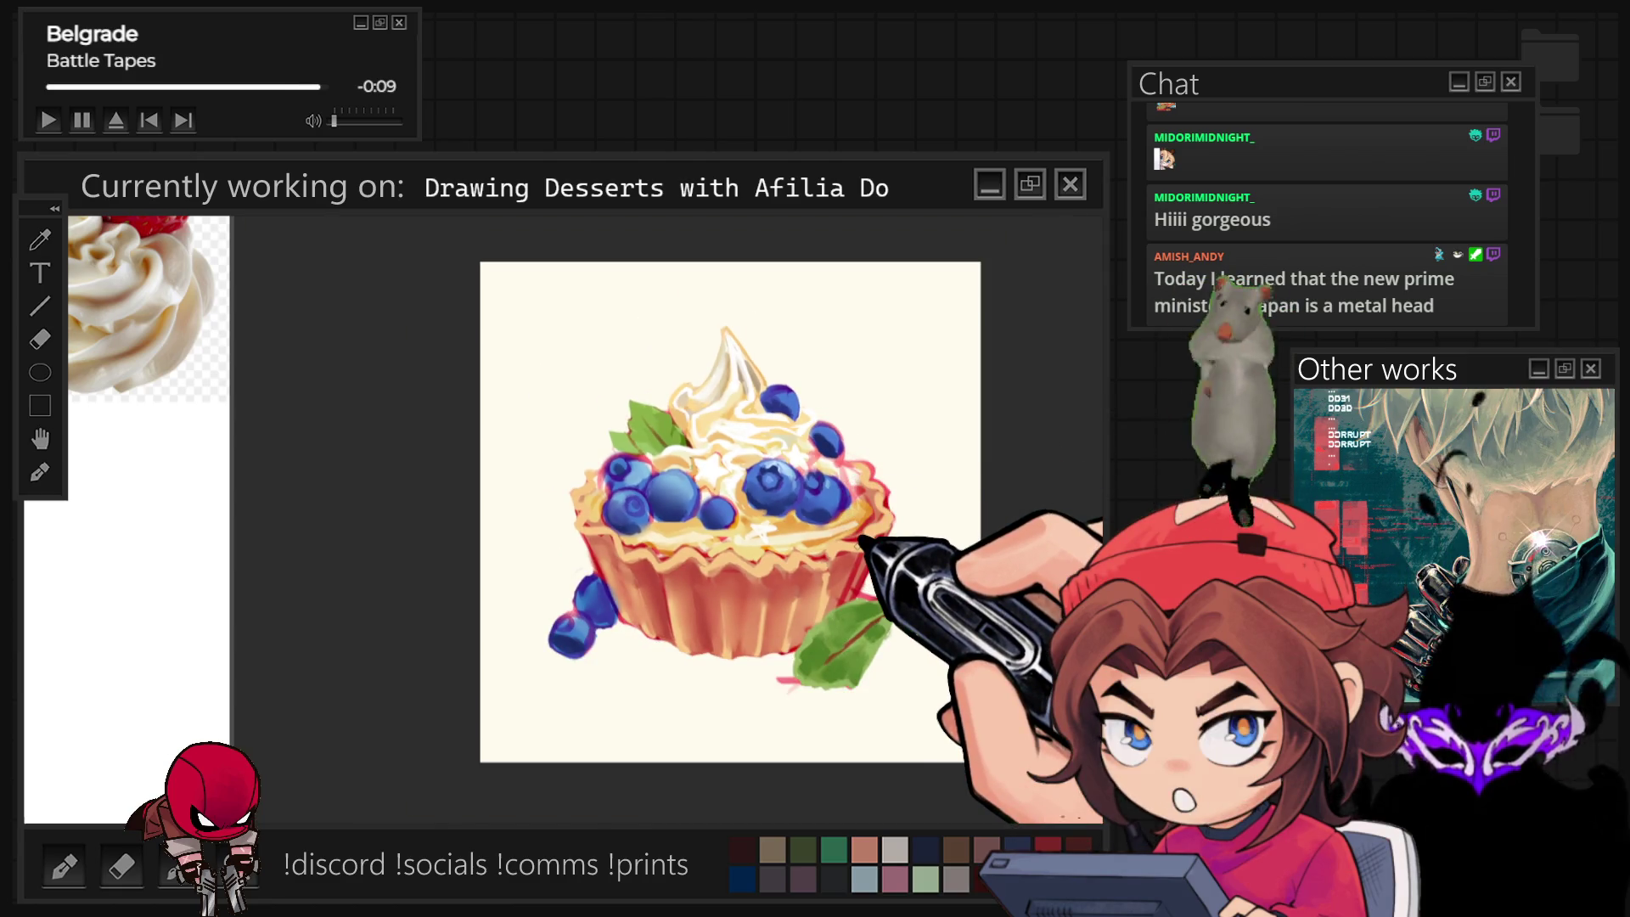
{"action": "scroll", "coordinate": [864, 411], "scroll_direction": "up", "scroll_amount": 1}
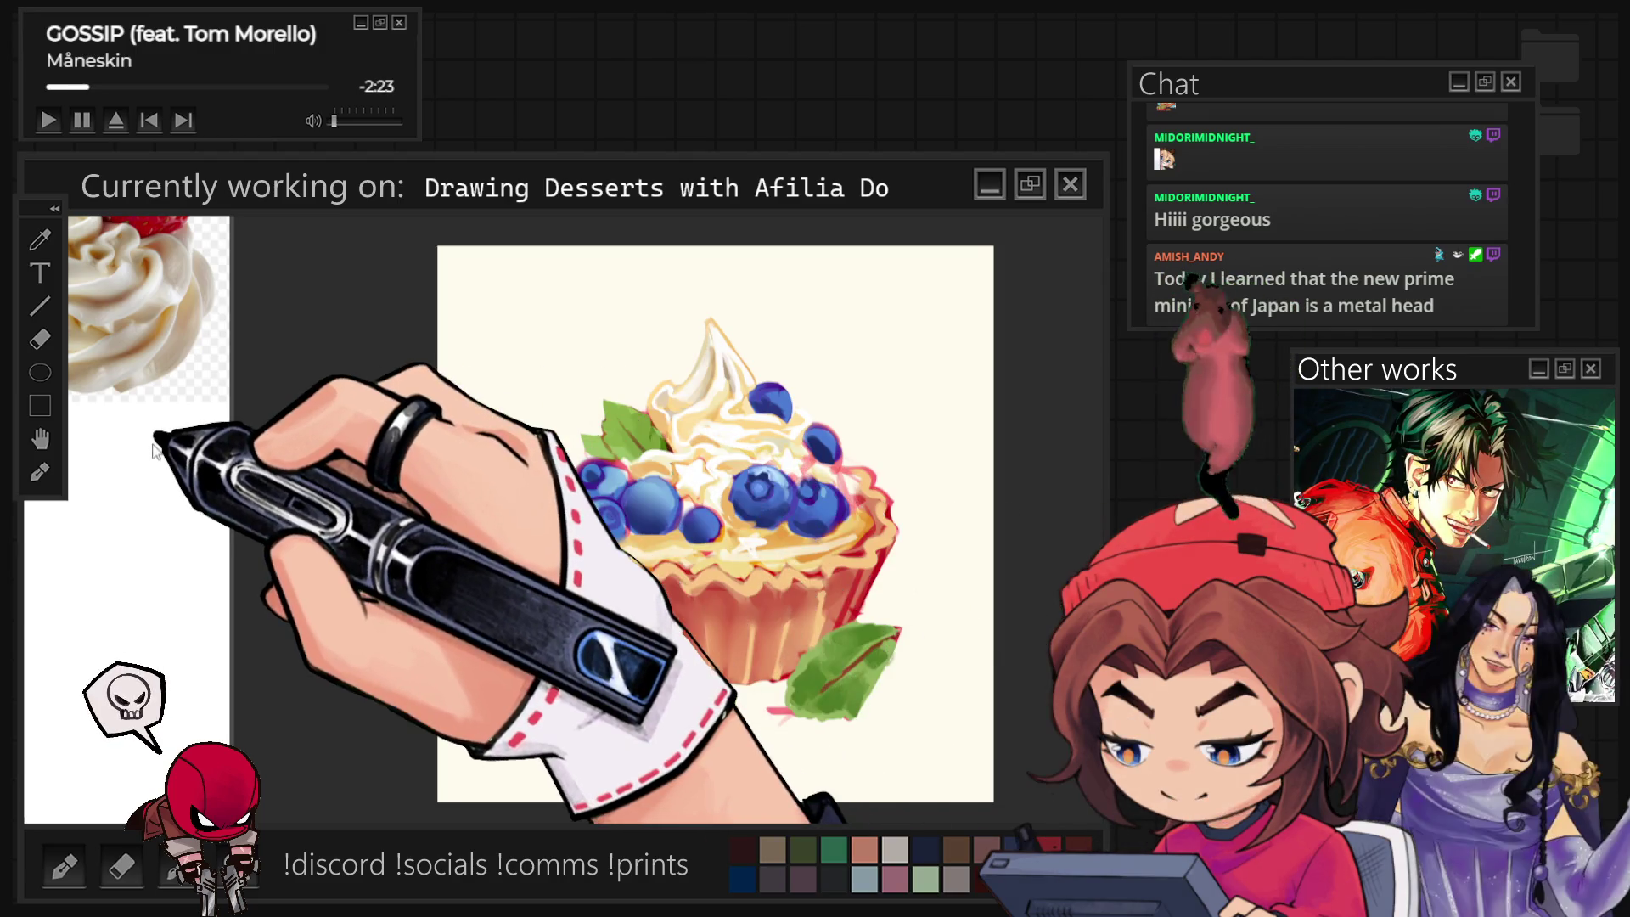
{"action": "scroll", "coordinate": [156, 450], "scroll_direction": "down", "scroll_amount": 3}
{"action": "scroll", "coordinate": [191, 434], "scroll_direction": "down", "scroll_amount": 2}
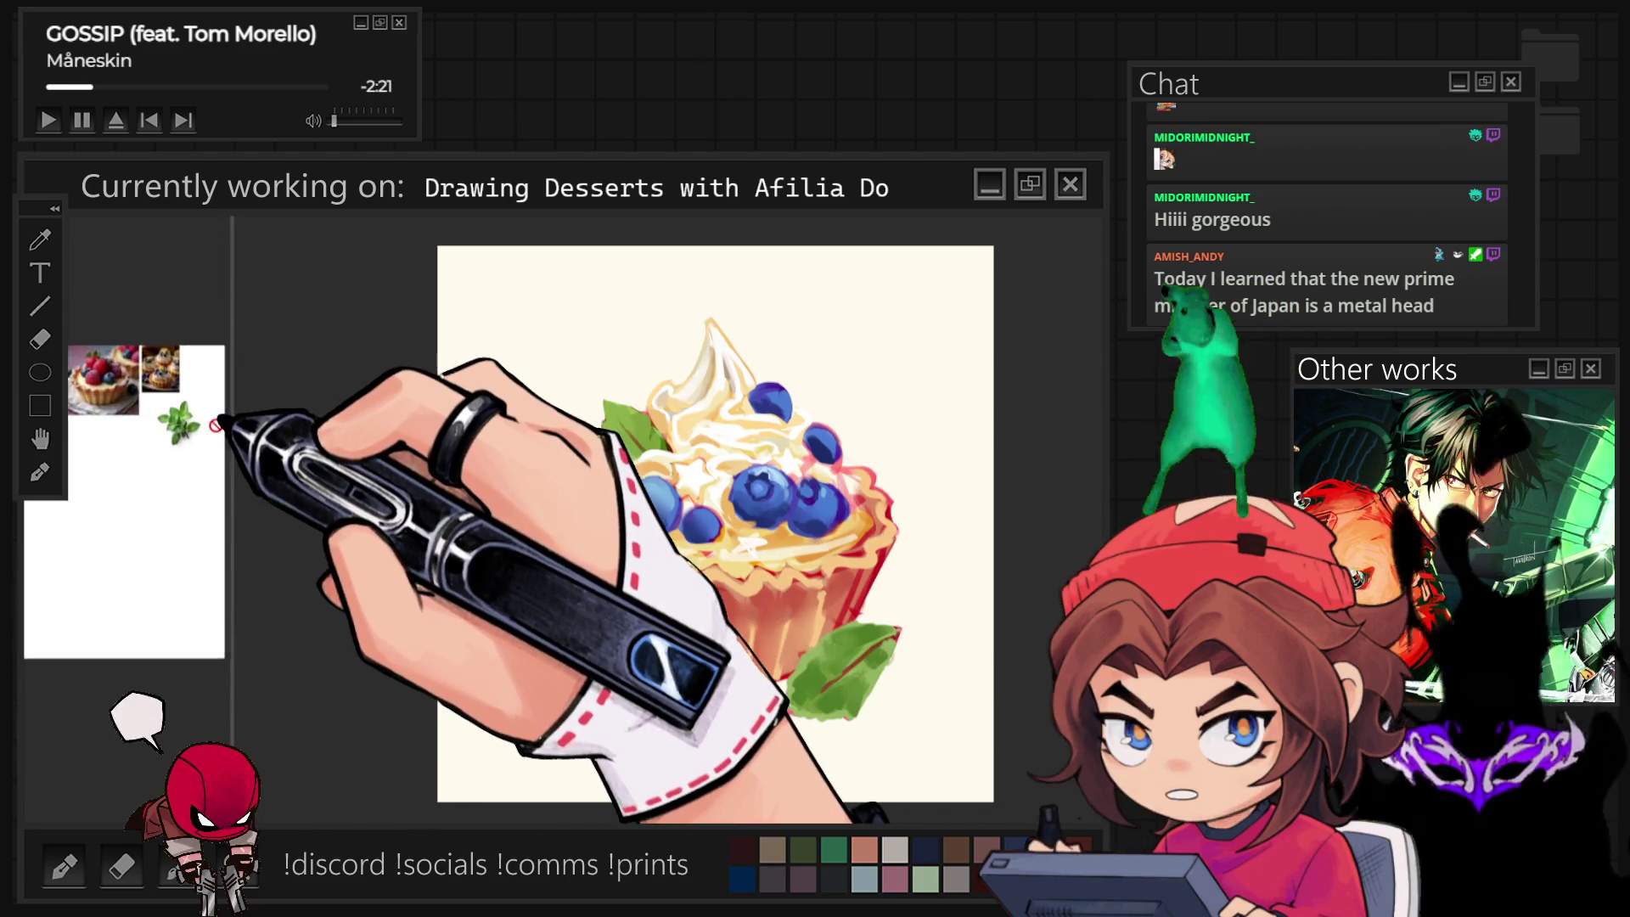
{"action": "scroll", "coordinate": [218, 420], "scroll_direction": "up", "scroll_amount": 3}
{"action": "scroll", "coordinate": [218, 421], "scroll_direction": "up", "scroll_amount": 1}
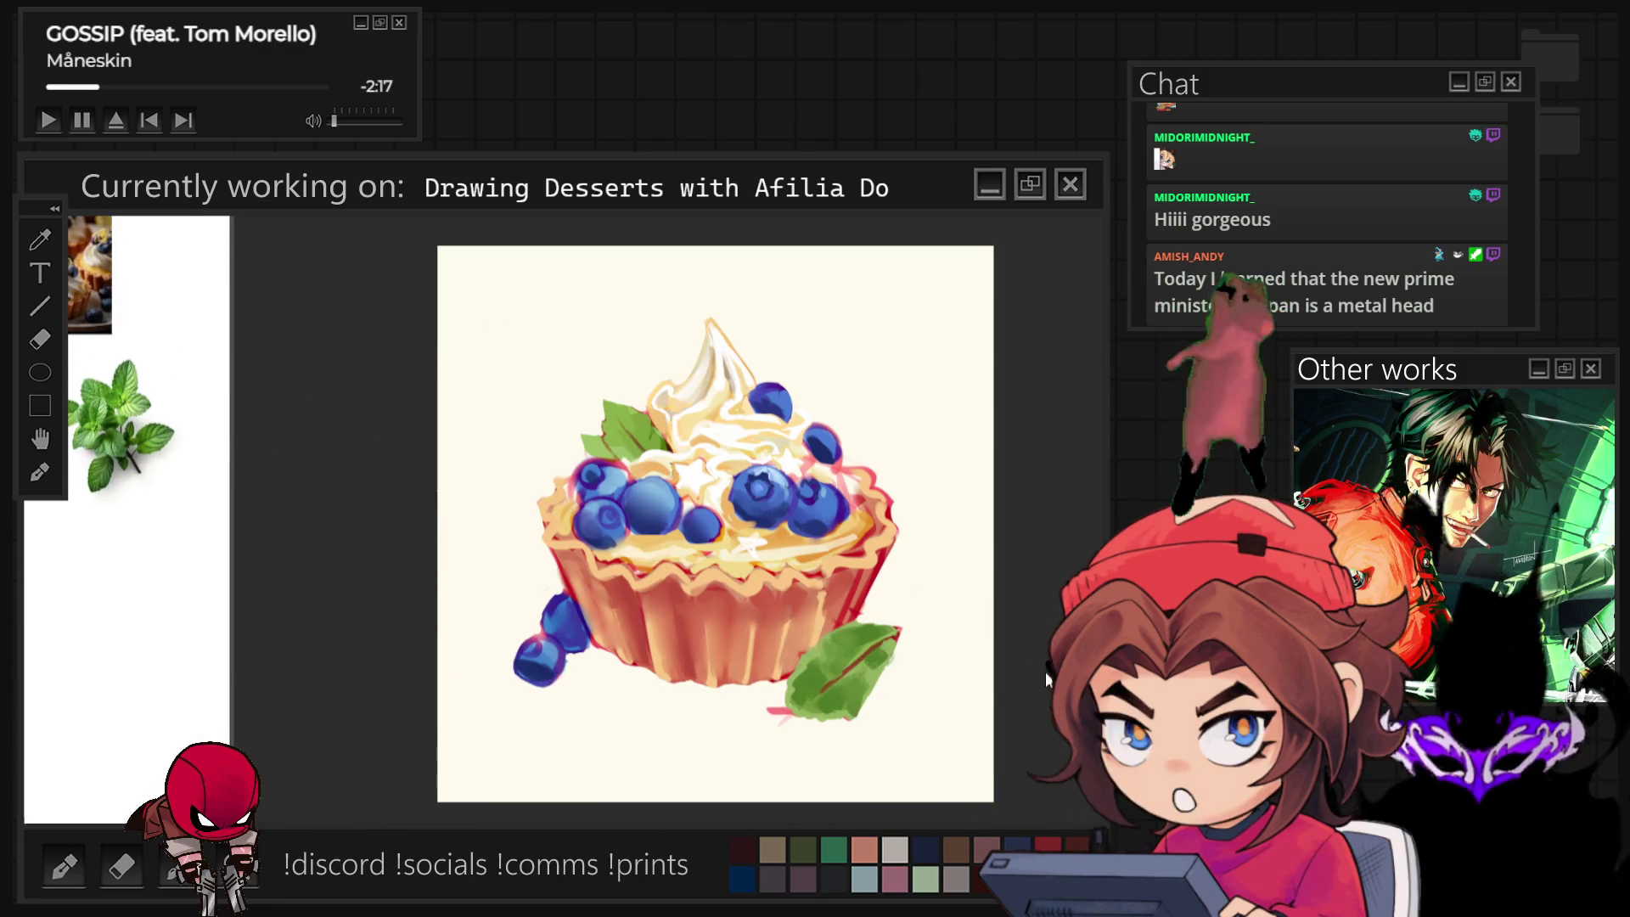
{"action": "scroll", "coordinate": [744, 705], "scroll_direction": "up", "scroll_amount": 5}
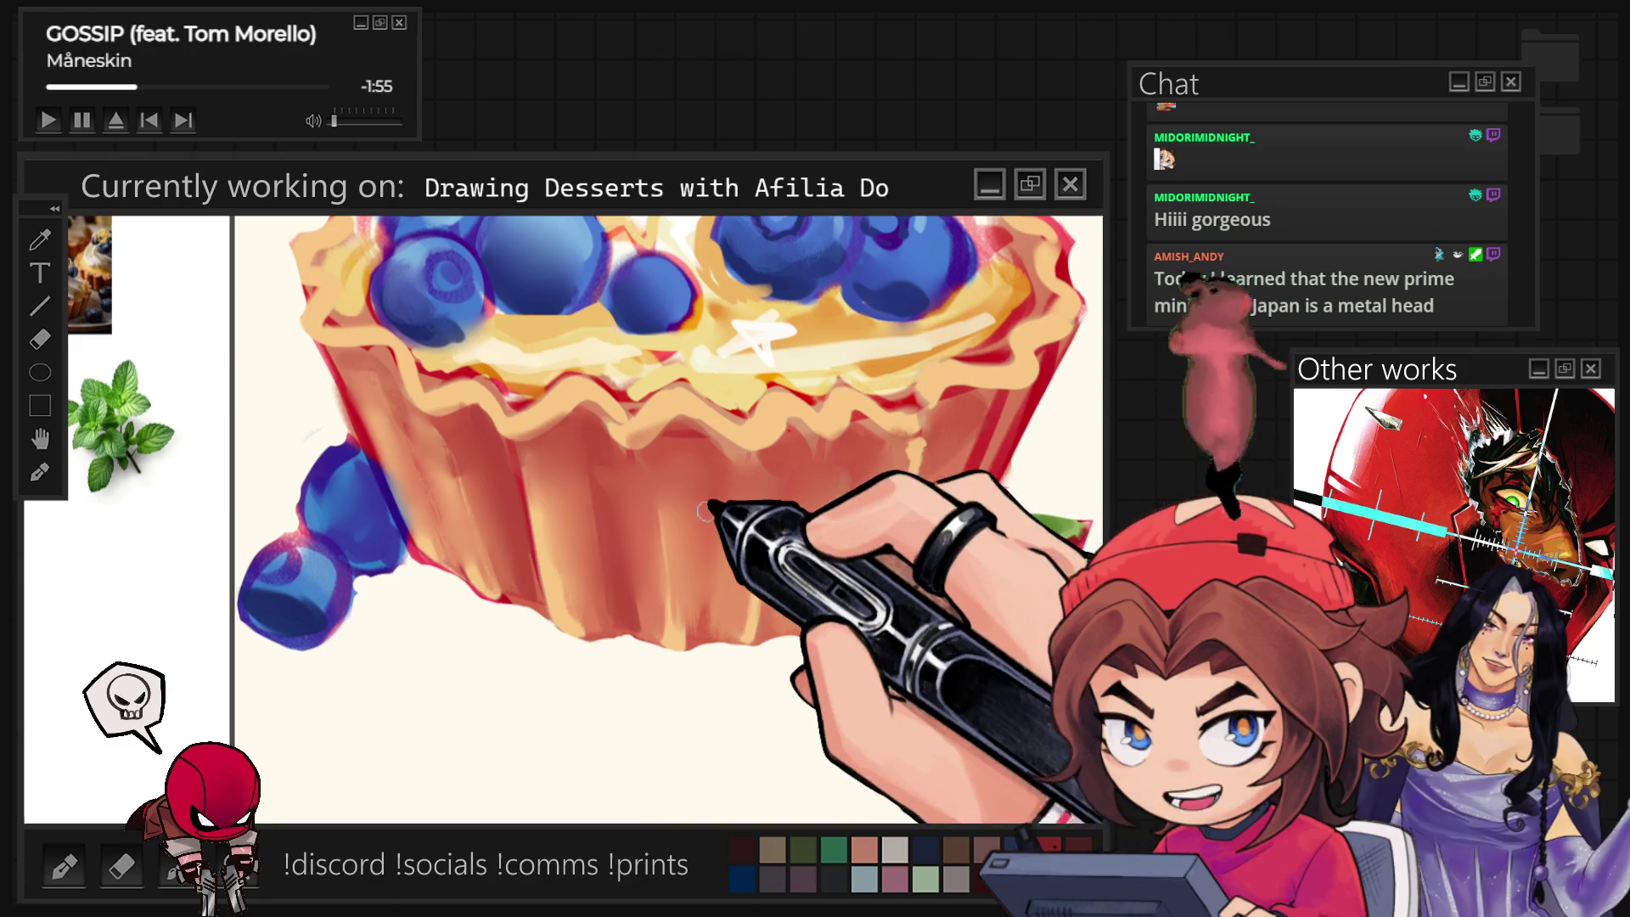
{"action": "scroll", "coordinate": [537, 528], "scroll_direction": "down", "scroll_amount": 3}
{"action": "scroll", "coordinate": [538, 527], "scroll_direction": "down", "scroll_amount": 3}
{"action": "scroll", "coordinate": [570, 565], "scroll_direction": "up", "scroll_amount": 3}
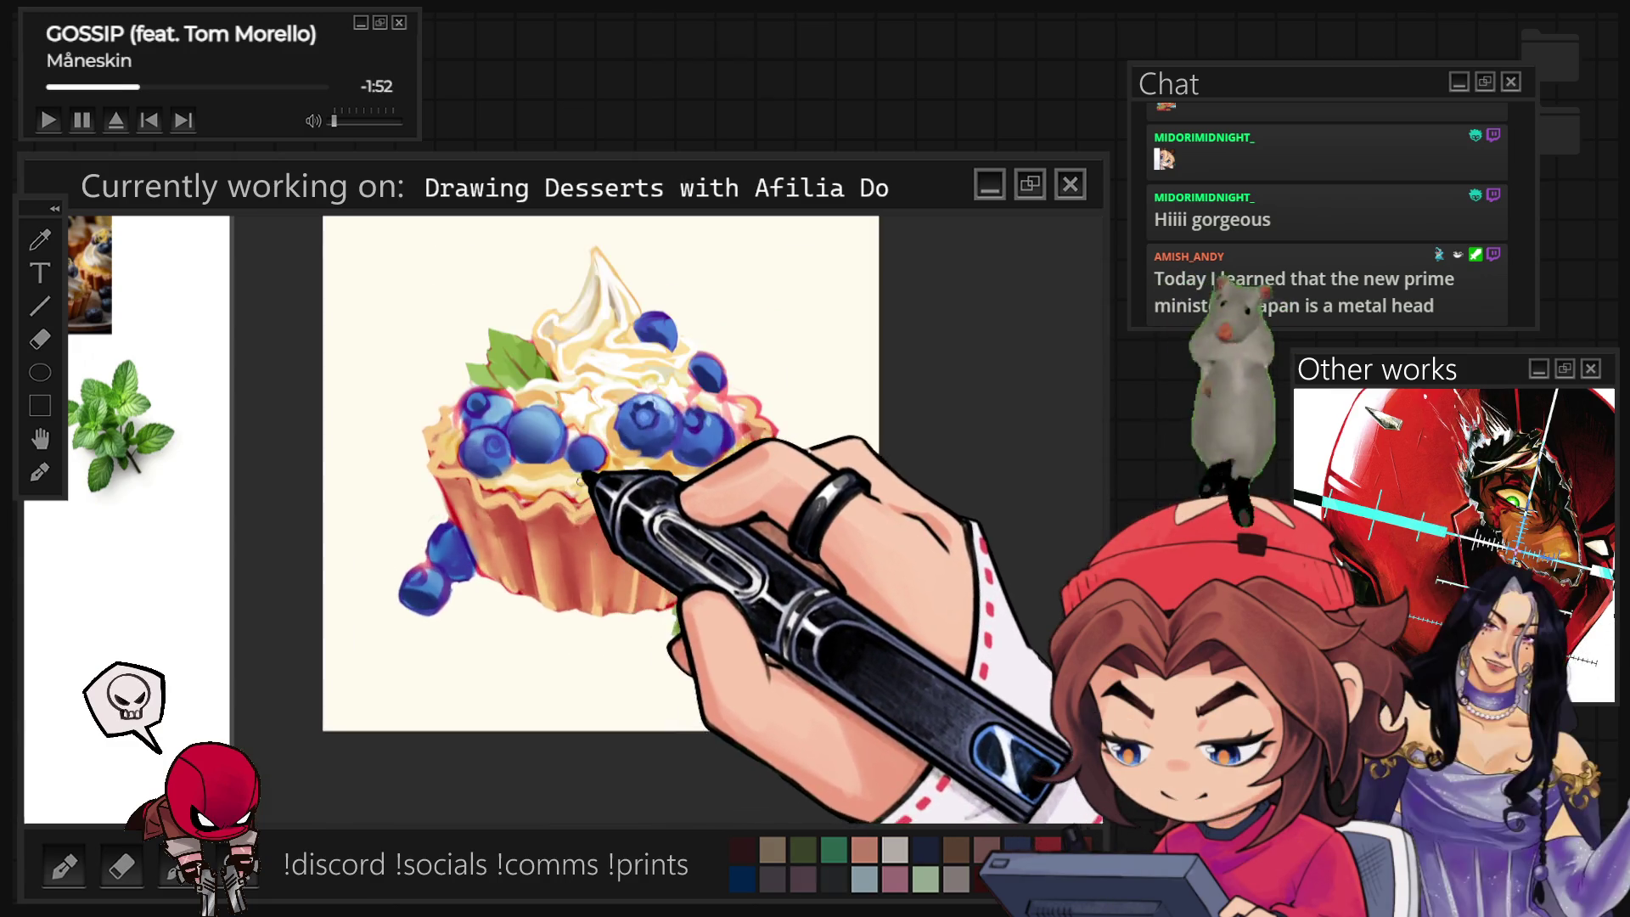
{"action": "scroll", "coordinate": [567, 459], "scroll_direction": "up", "scroll_amount": 3}
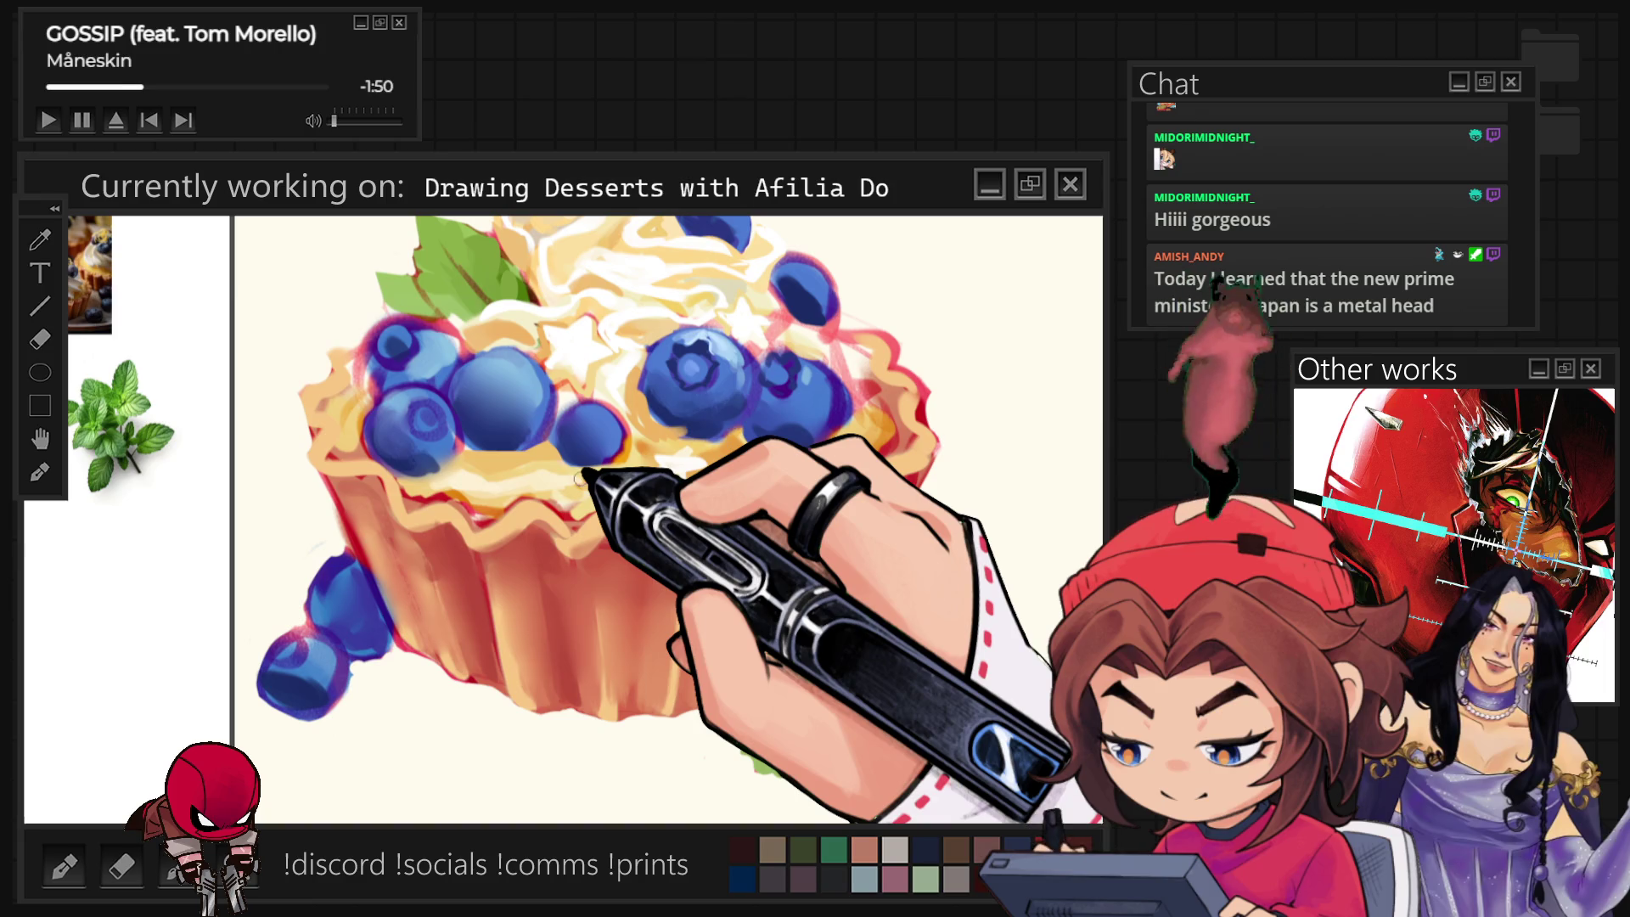
Paint a small white star sprinkle on the filling, sample the tart-edge colour and fit the canvas in view.
{"action": "left_click_drag", "start_coordinate": [643, 489], "coordinate": [696, 457]}
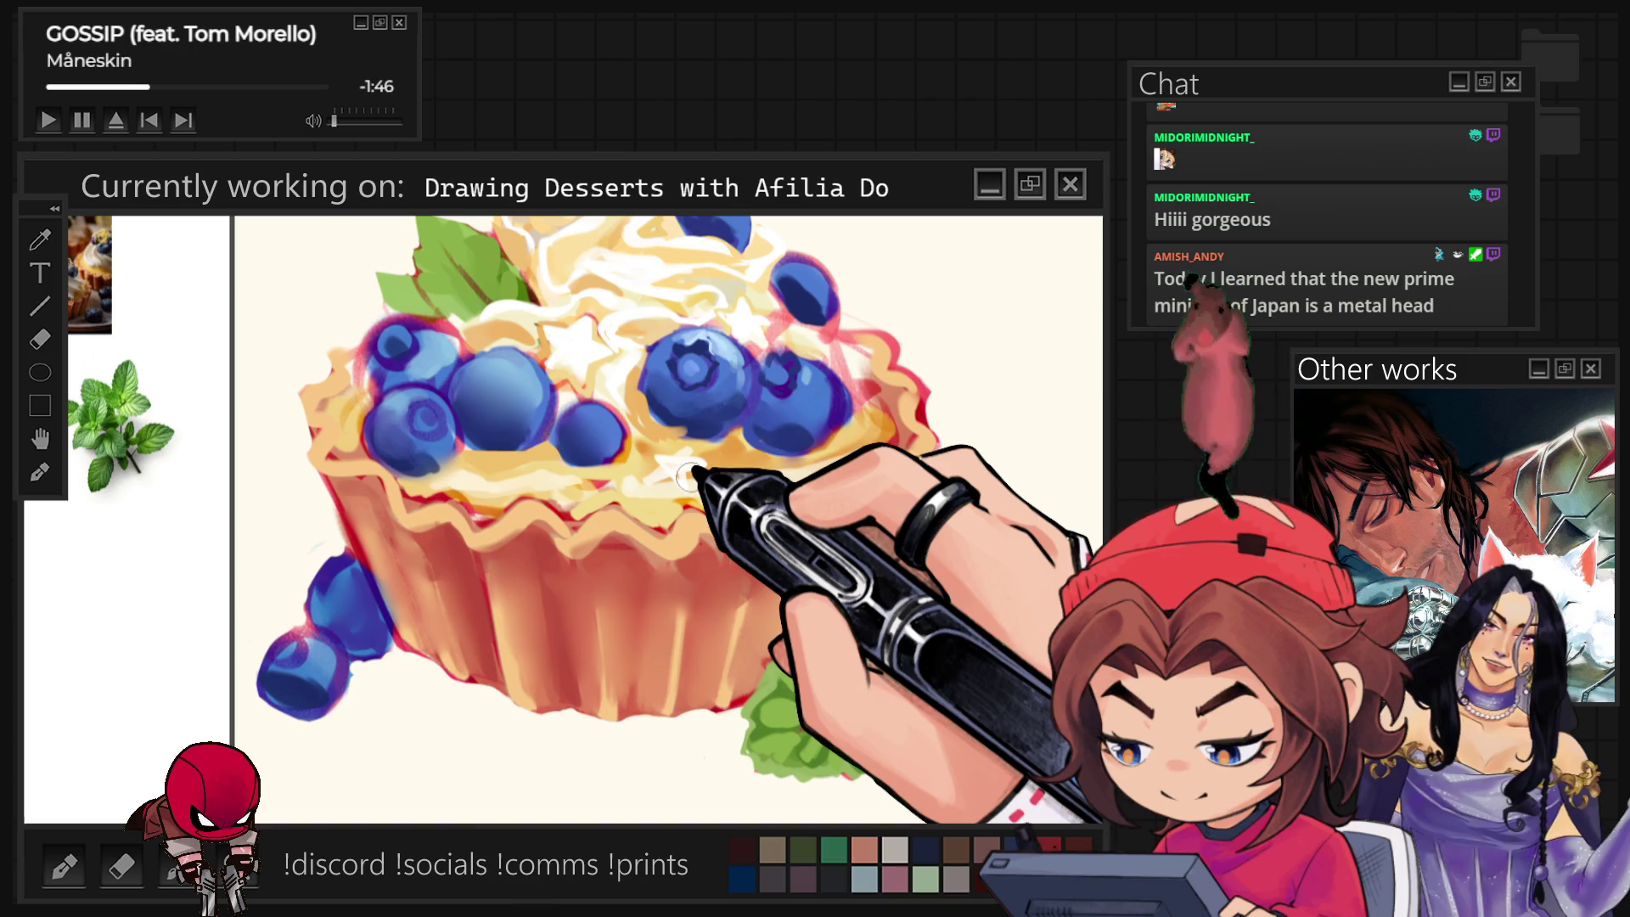
{"action": "left_click", "coordinate": [623, 545], "text": "ctrl"}
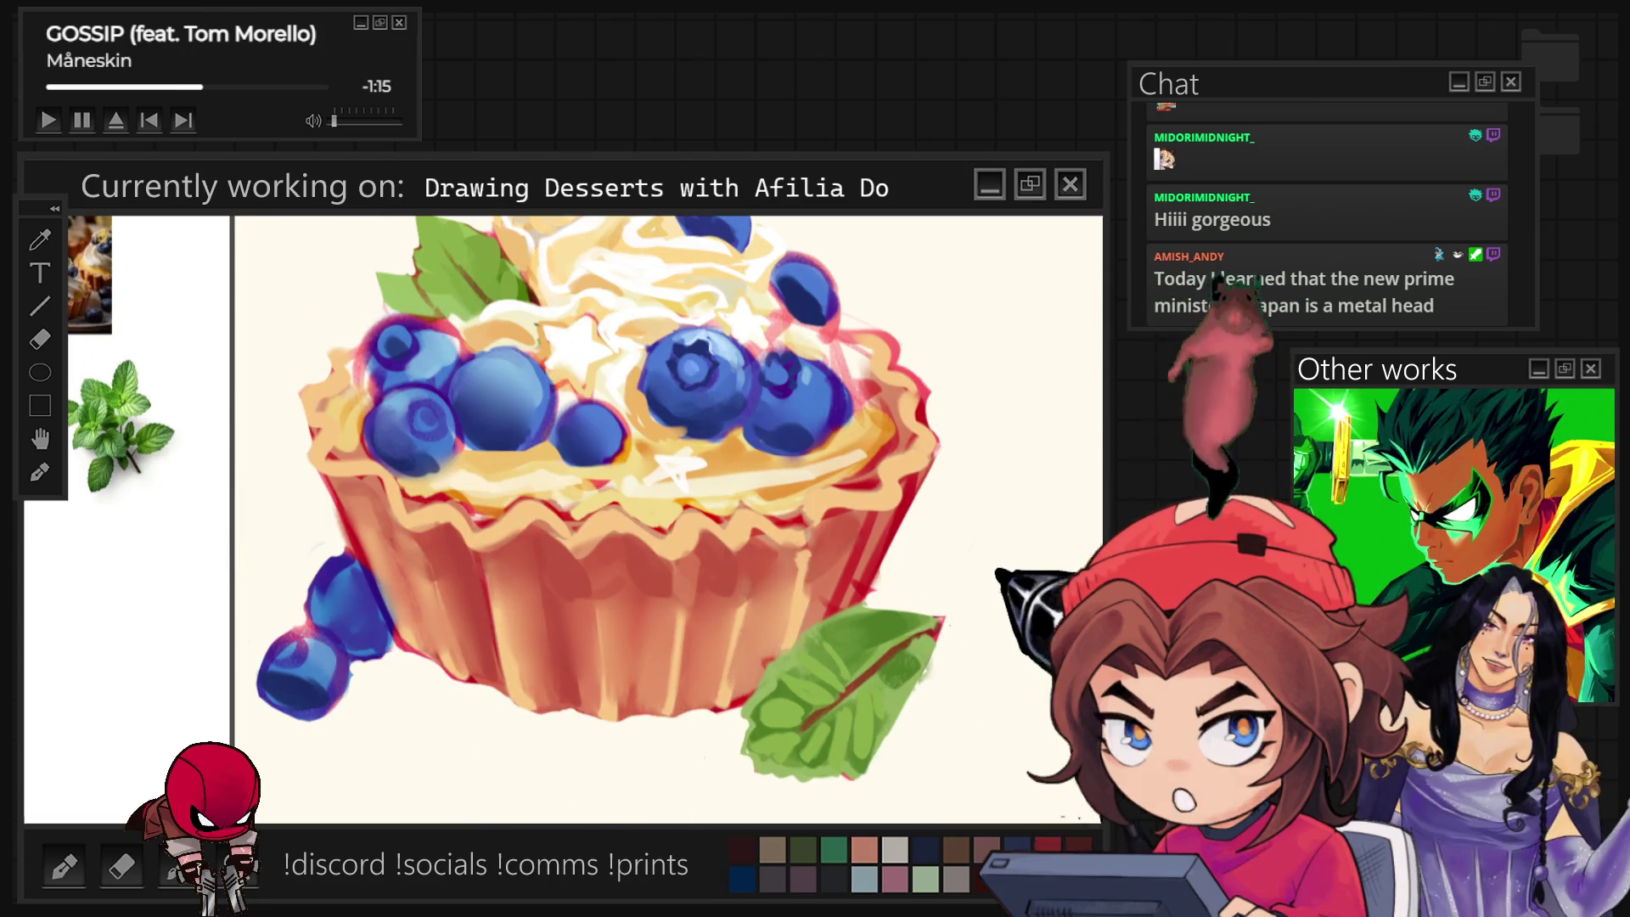
{"action": "key", "text": "ctrl+0"}
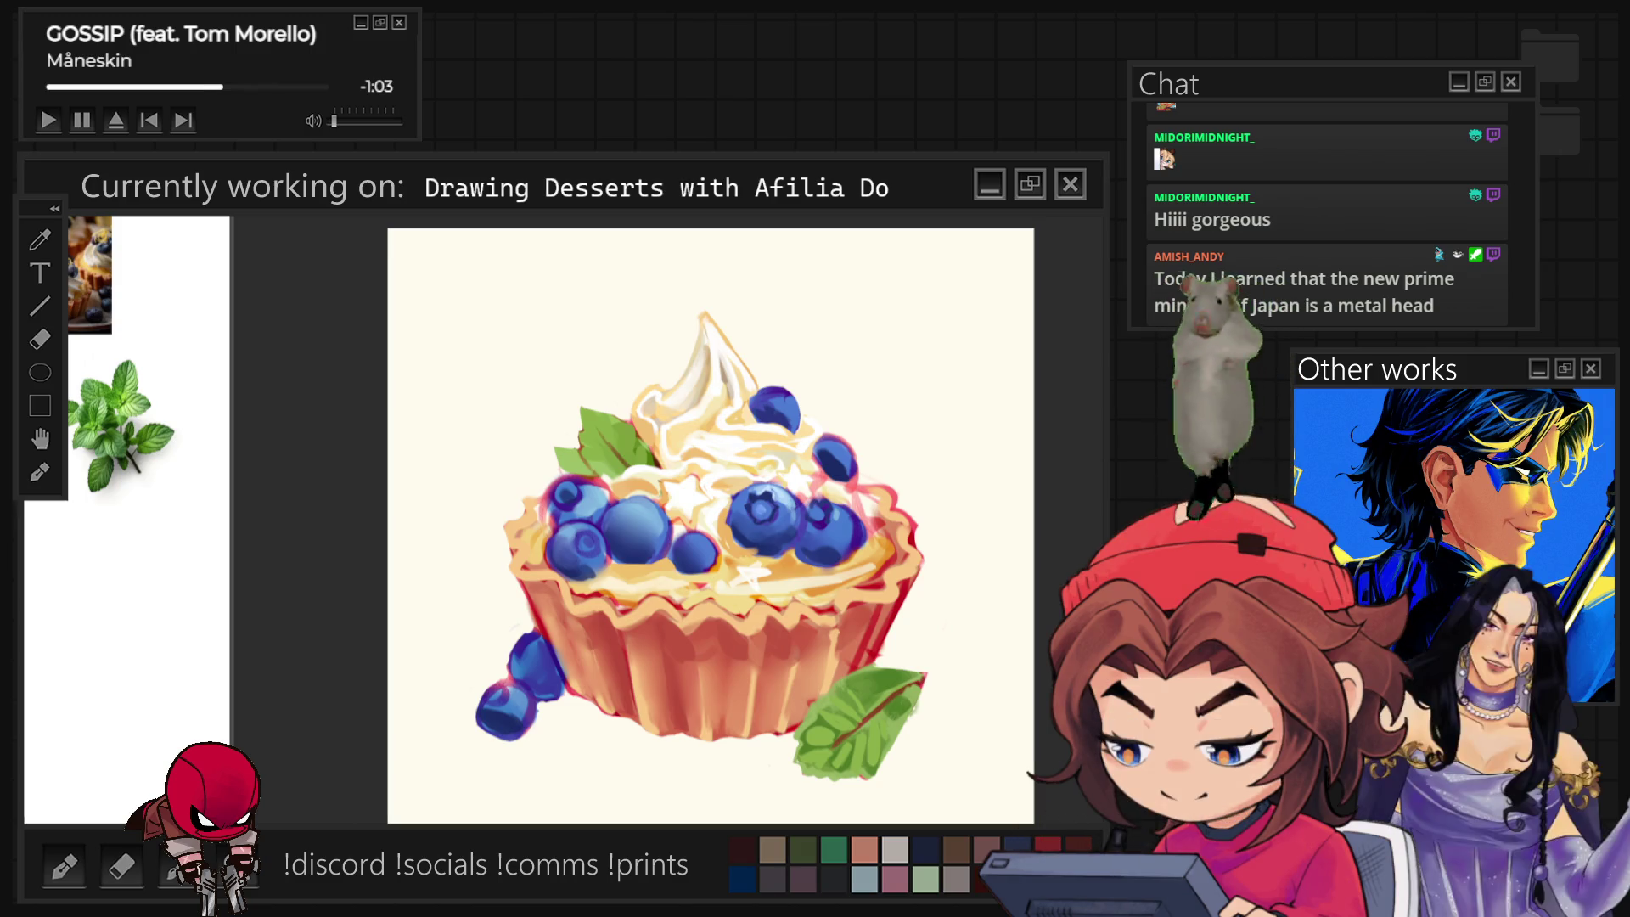
{"action": "scroll", "coordinate": [1019, 803], "scroll_direction": "up", "scroll_amount": 2}
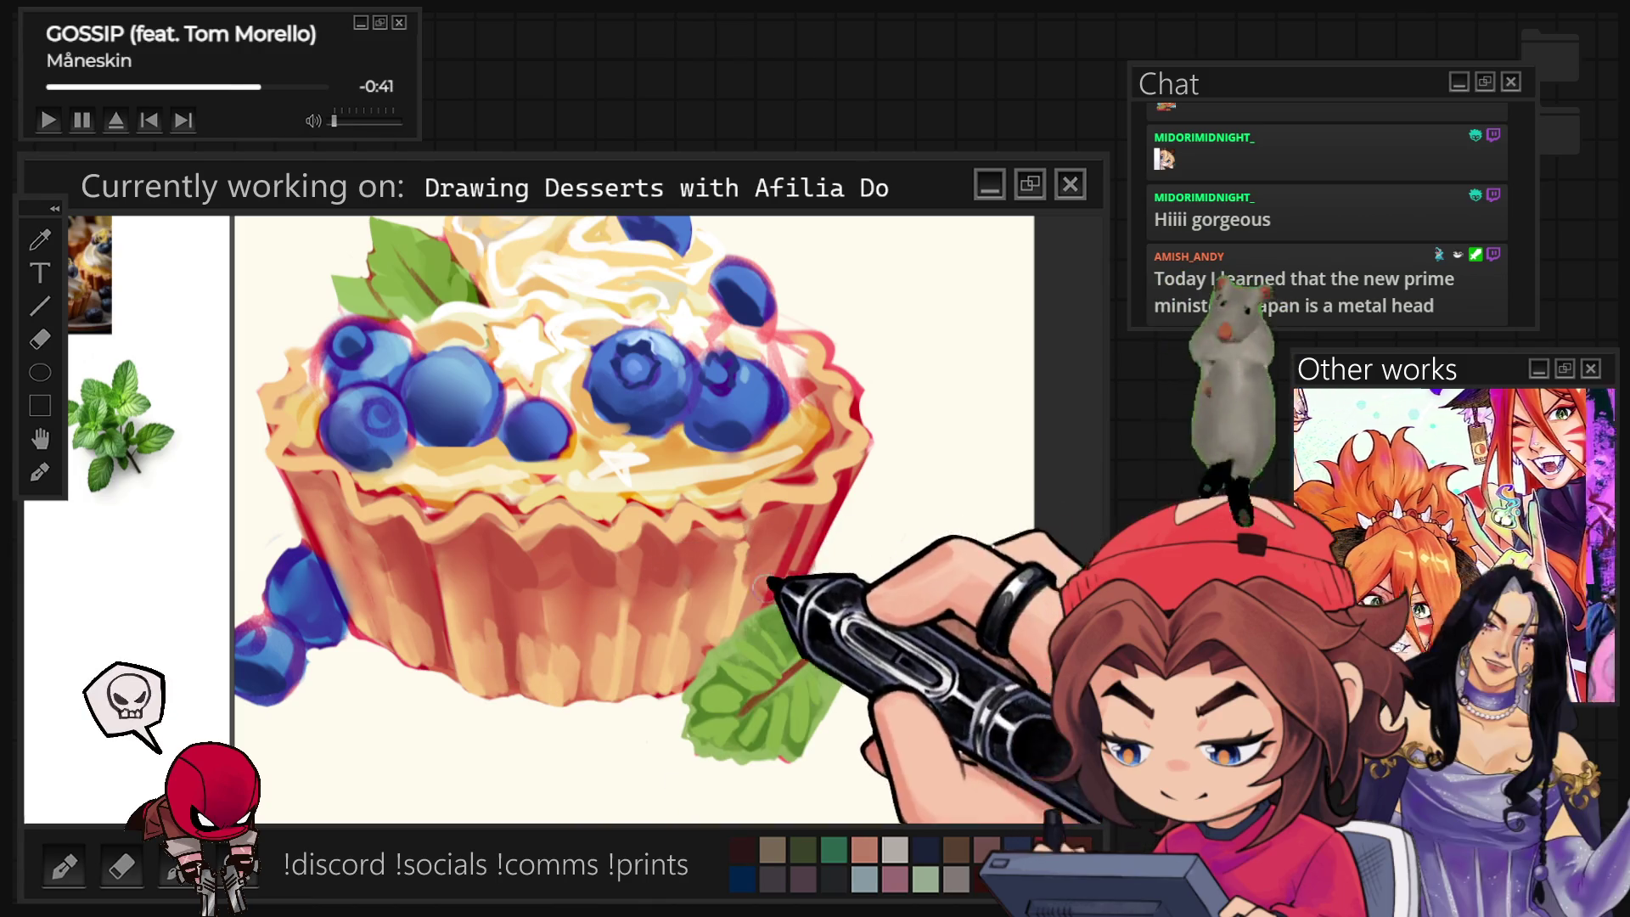
Brighten the lower-right mint leaf with light-green strokes and fit the whole canvas in view.
{"action": "left_click_drag", "start_coordinate": [757, 606], "coordinate": [844, 529]}
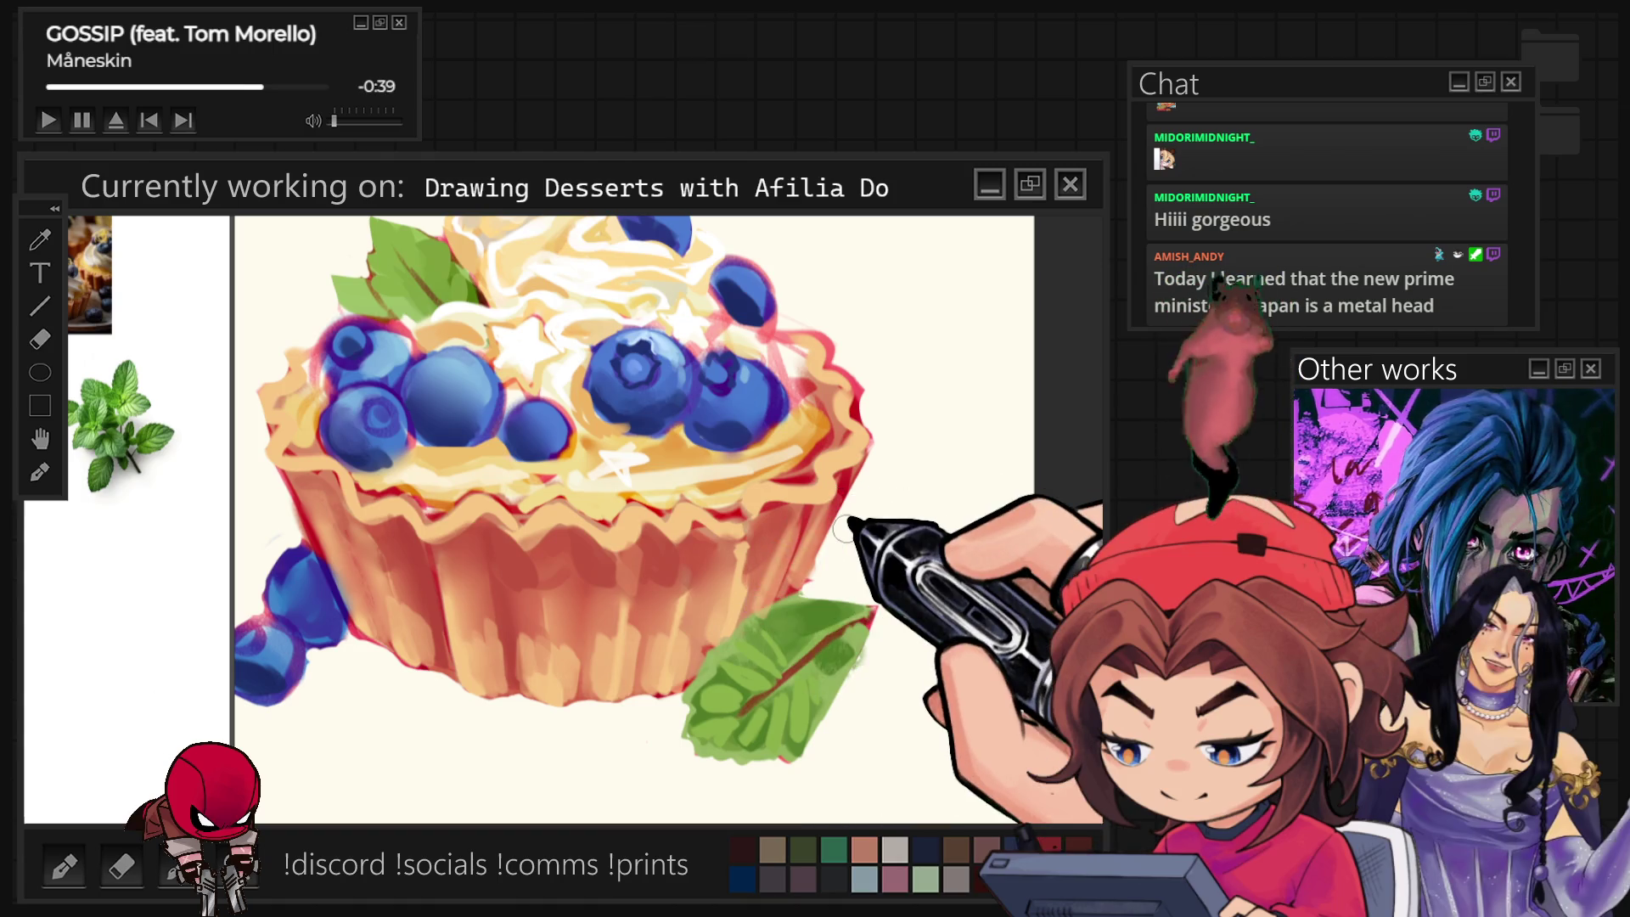
{"action": "key", "text": "ctrl+0"}
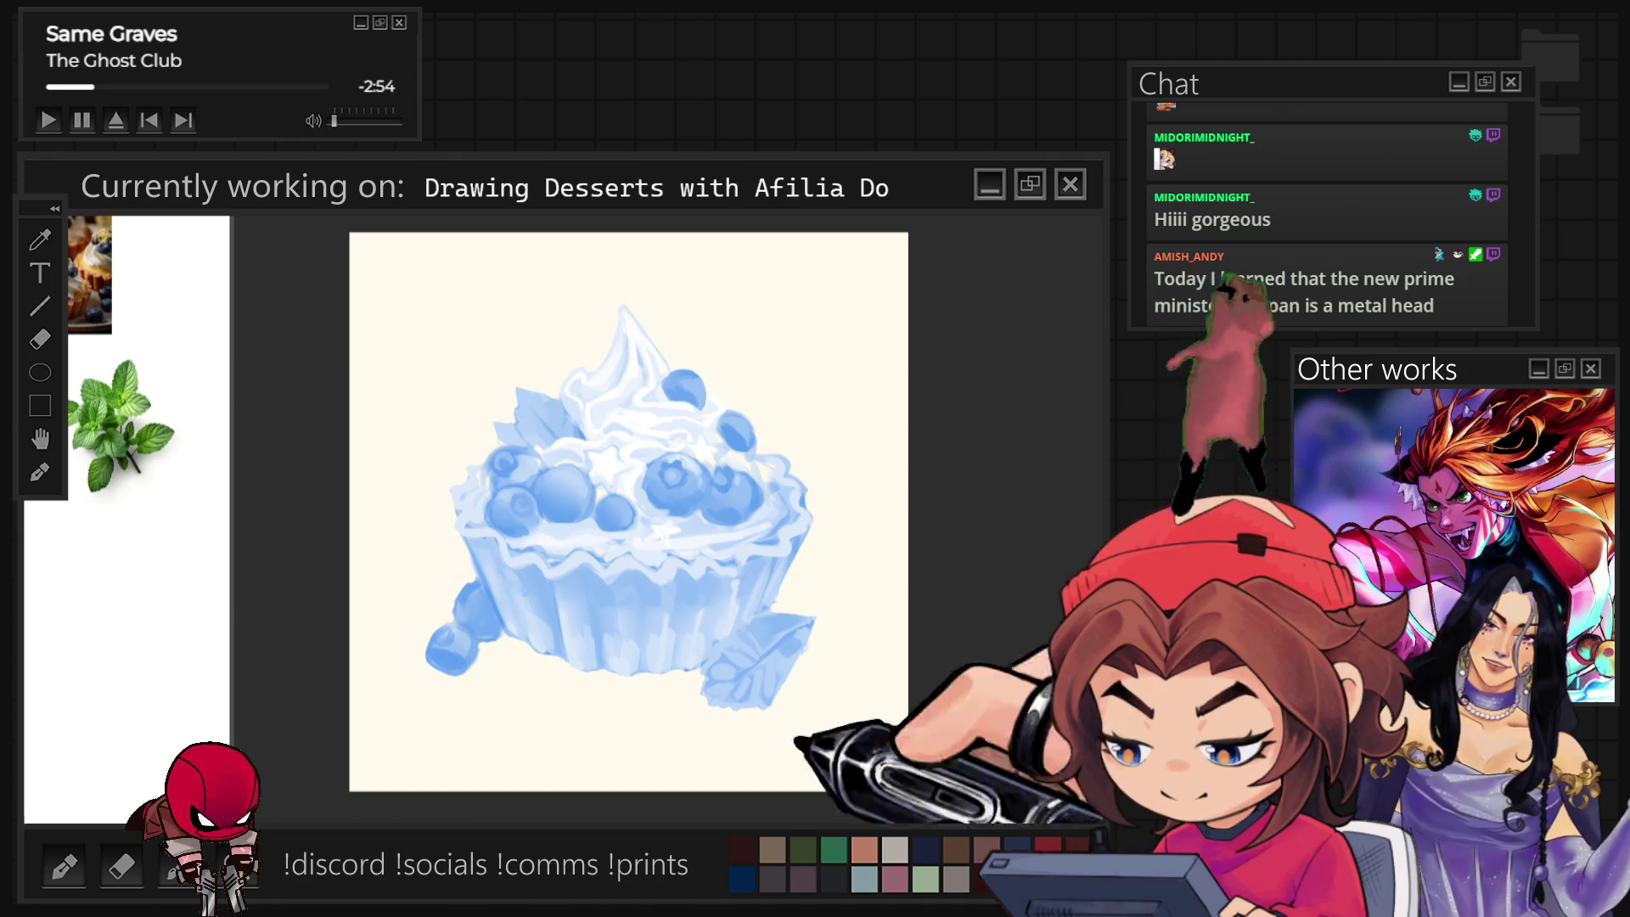
Undo the blue-tinted colour check so the tart painting shows its full colours.
{"action": "key", "text": "ctrl+z"}
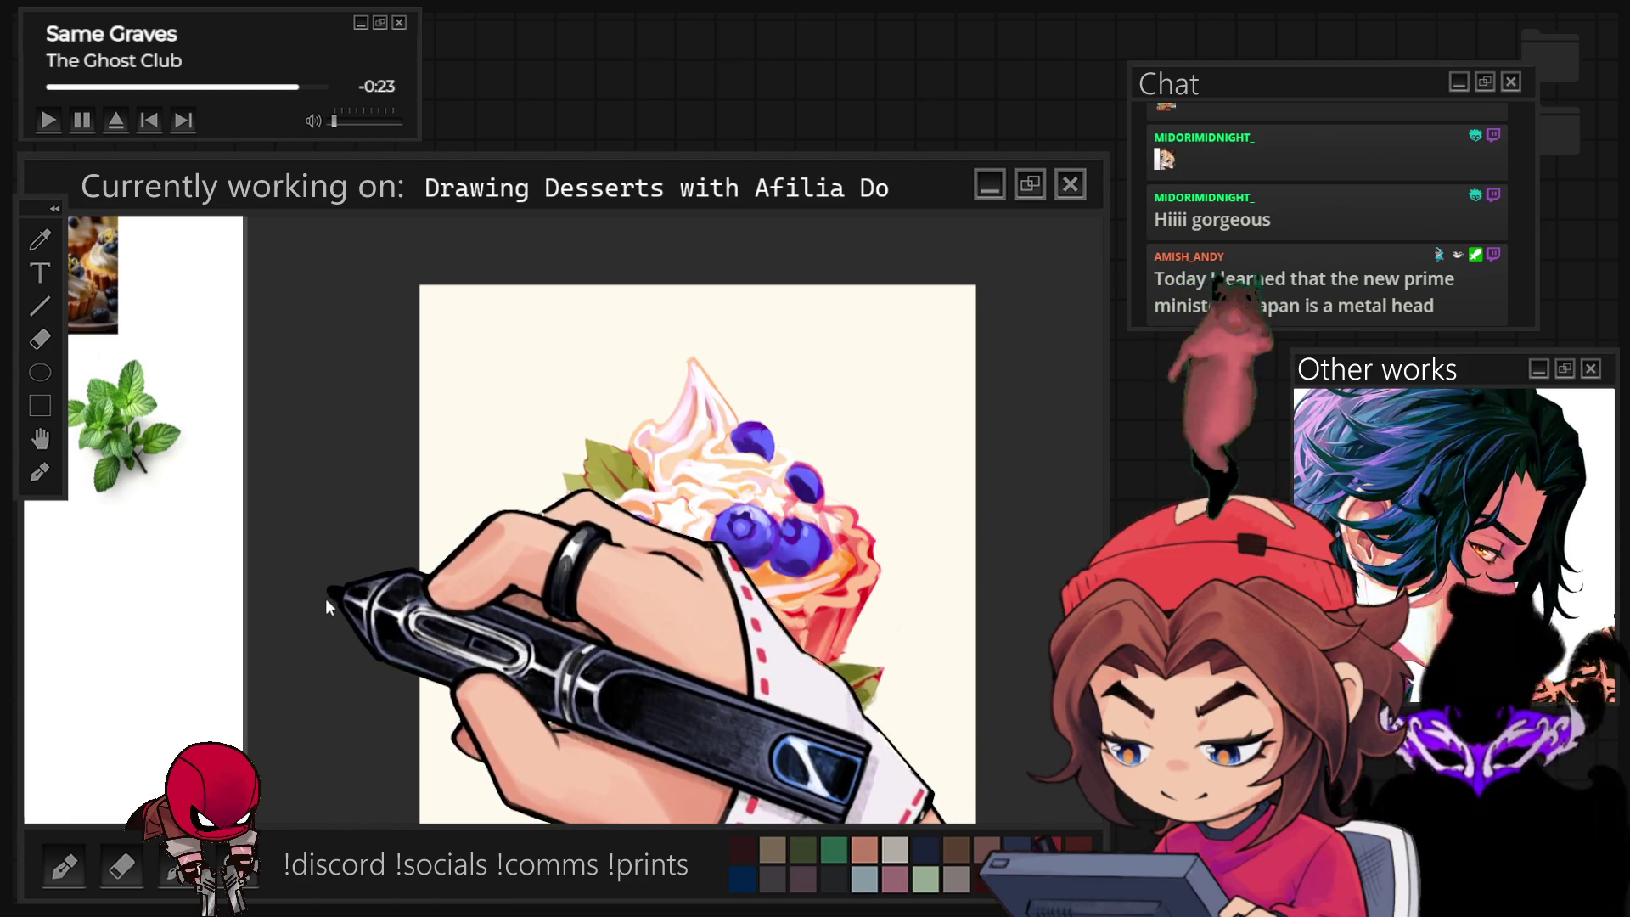
Stroke blue over the blueberries on the tart's left side.
{"action": "left_click_drag", "start_coordinate": [580, 523], "coordinate": [490, 611]}
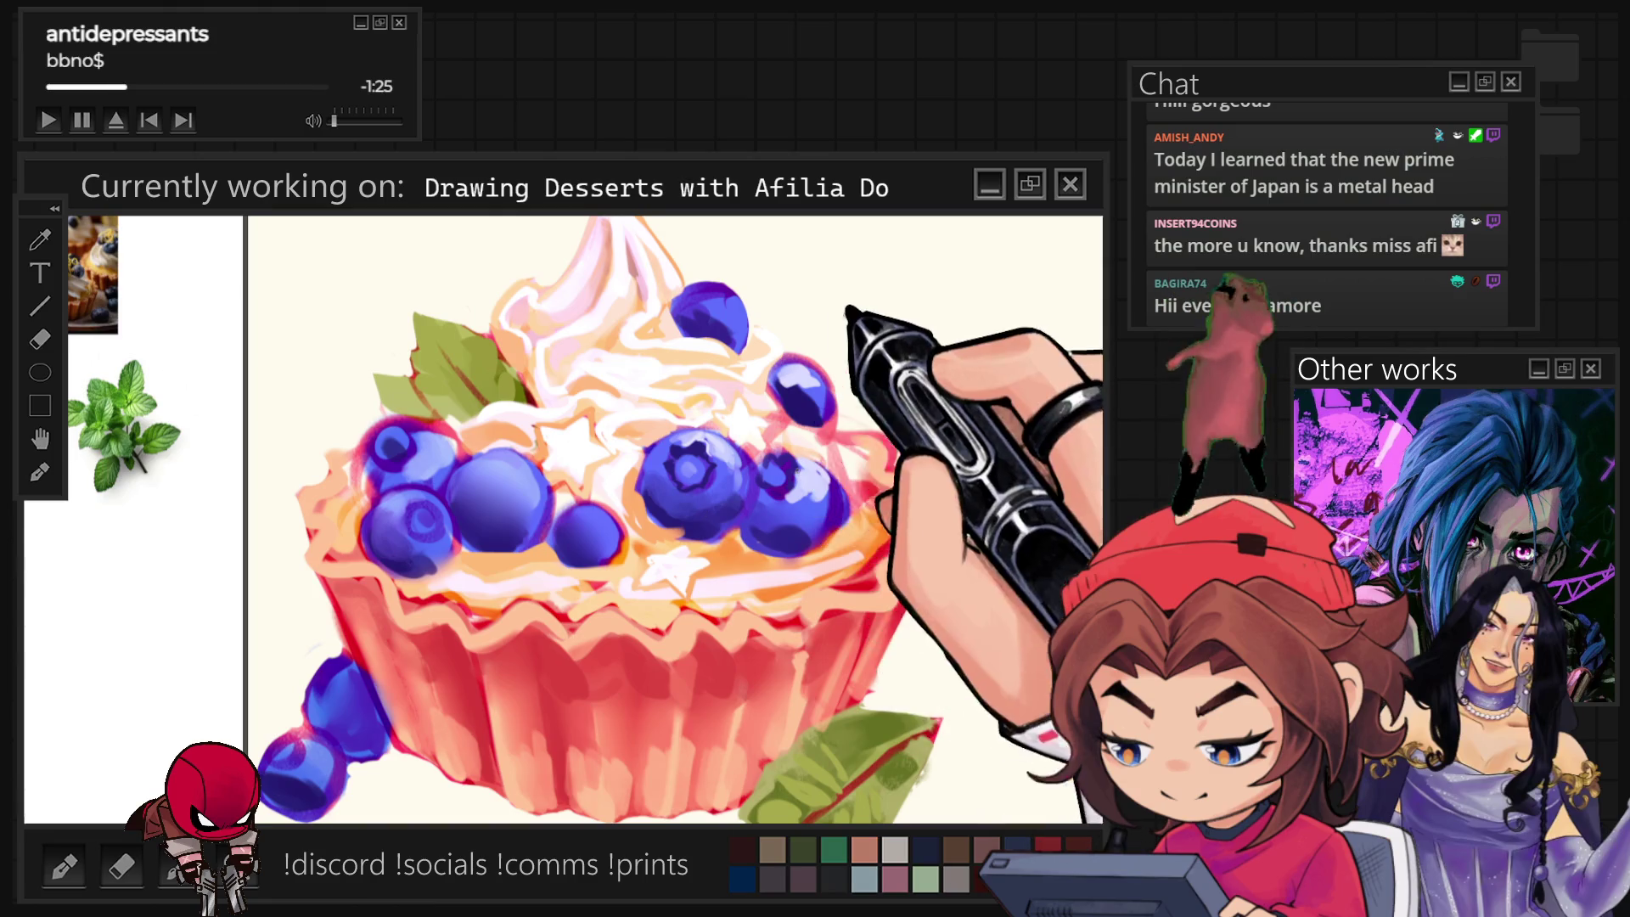
Fit the whole tart illustration, cream swirl and top included, in the canvas window.
{"action": "key", "text": "ctrl+0"}
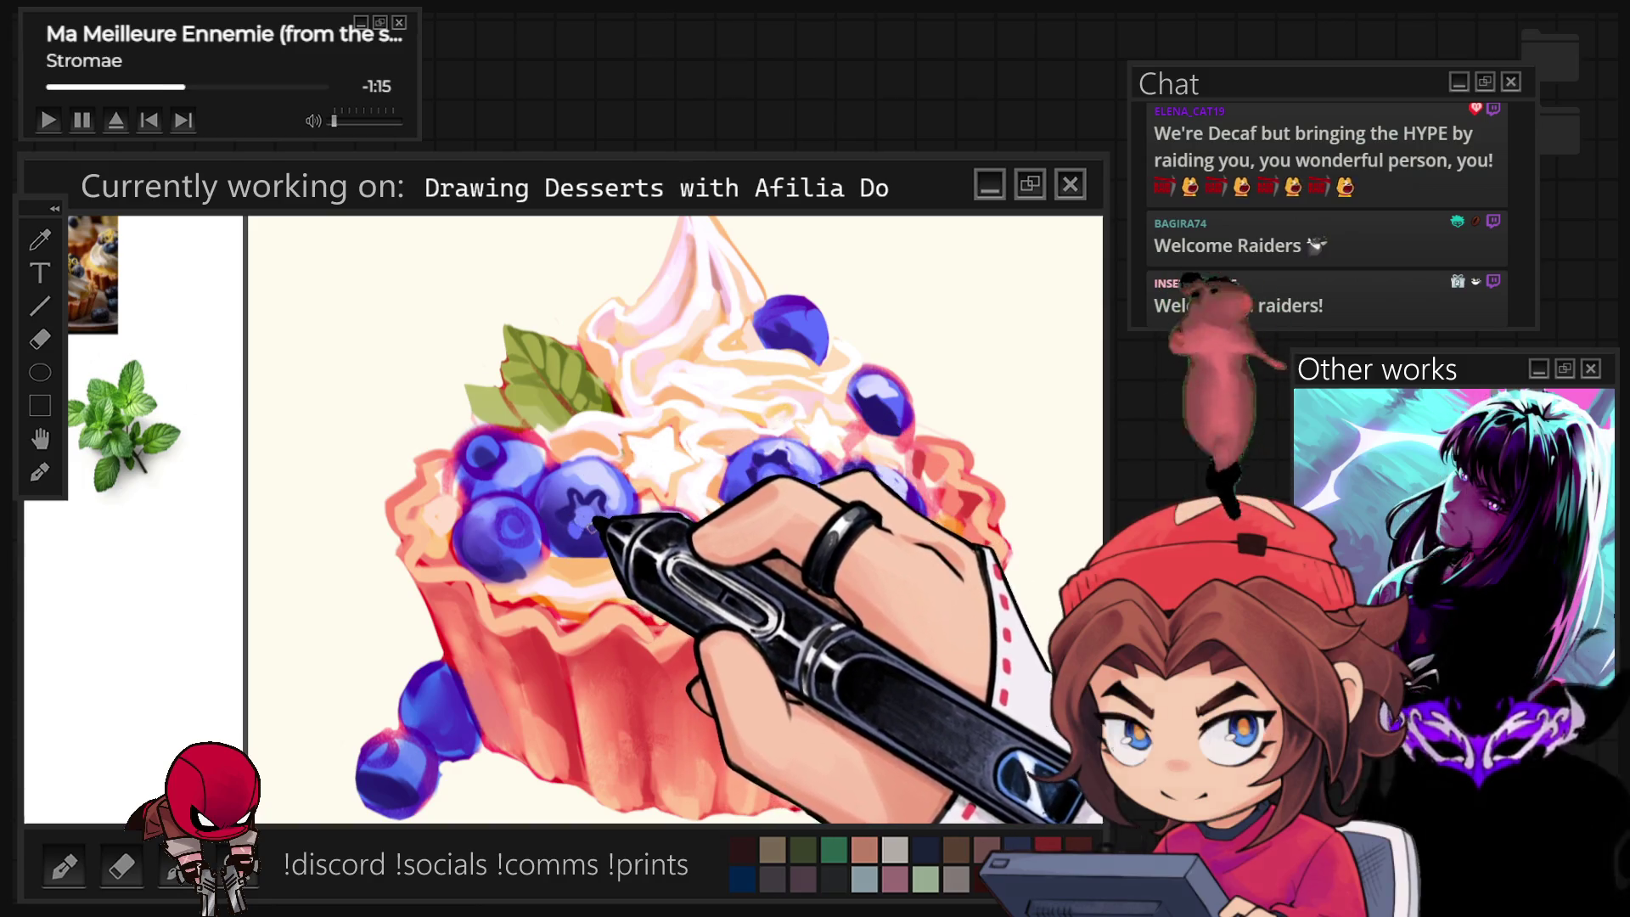
Zoom out to view the whole tart, then back in slightly to keep detailing berries and cream.
{"action": "key", "text": "ctrl+minus"}
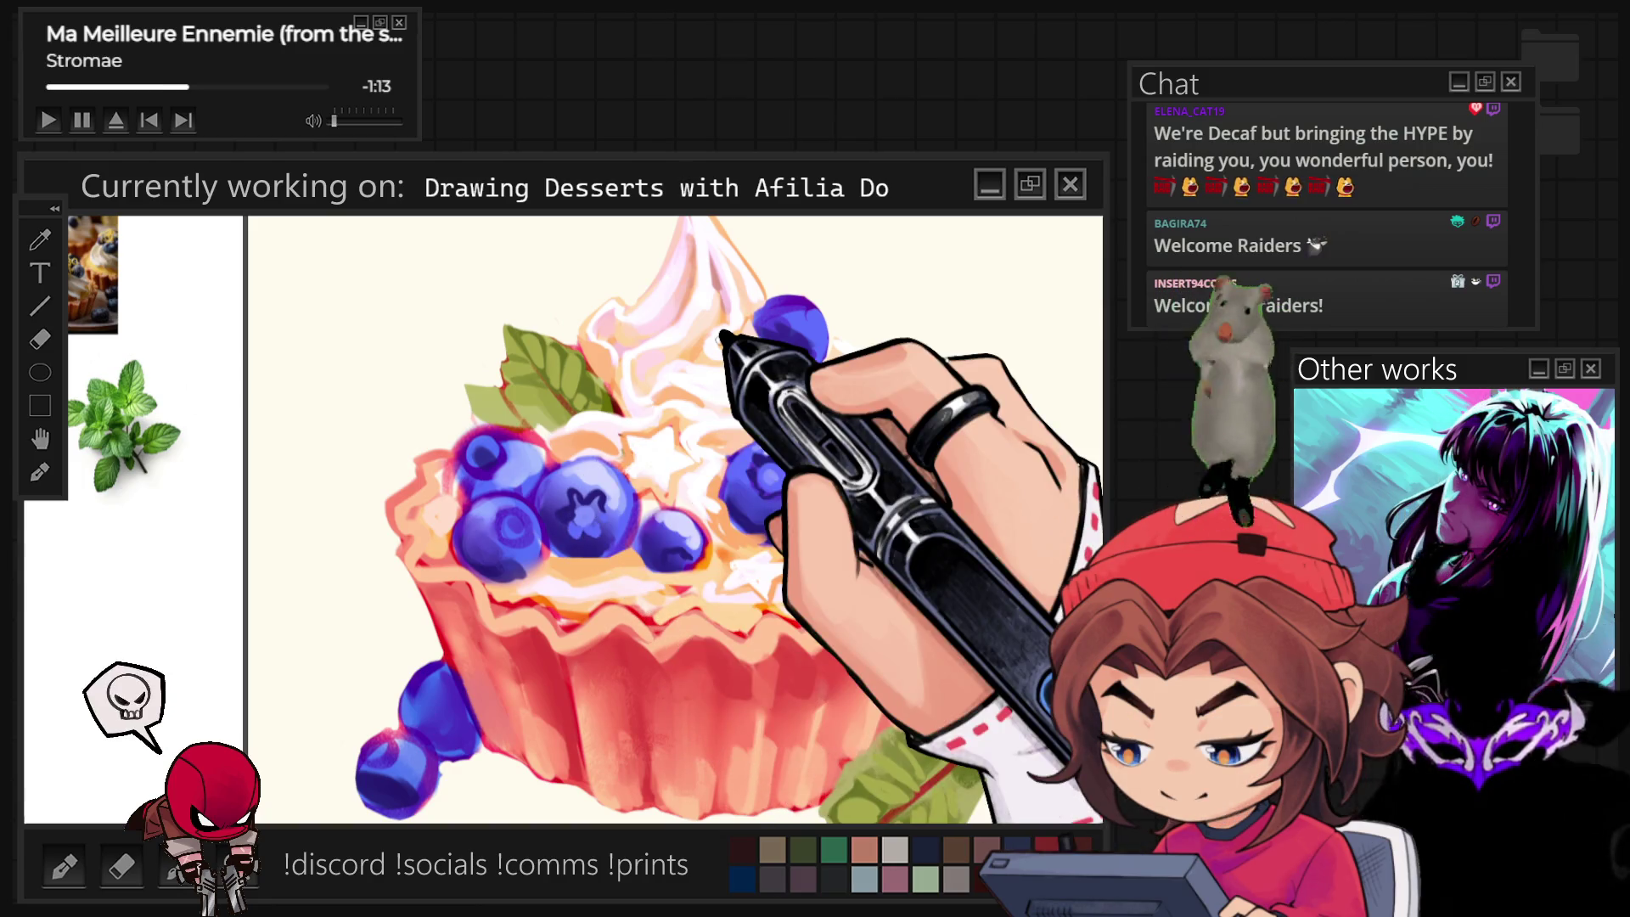
{"action": "key", "text": "ctrl+minus"}
{"action": "key", "text": "ctrl+minus"}
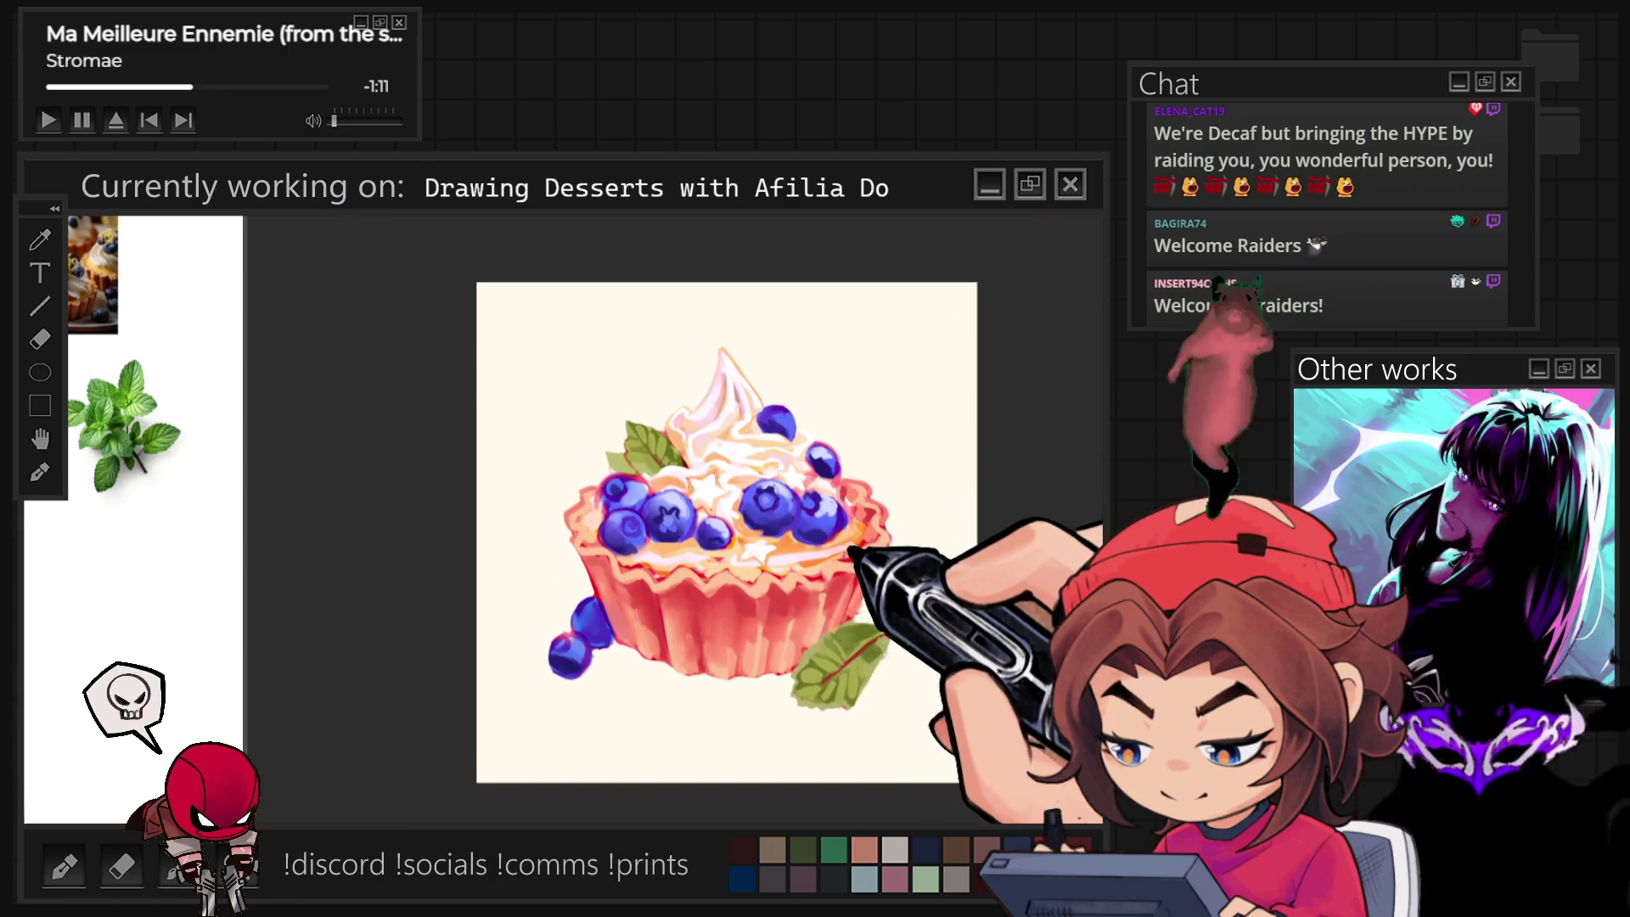
{"action": "key", "text": "ctrl+plus"}
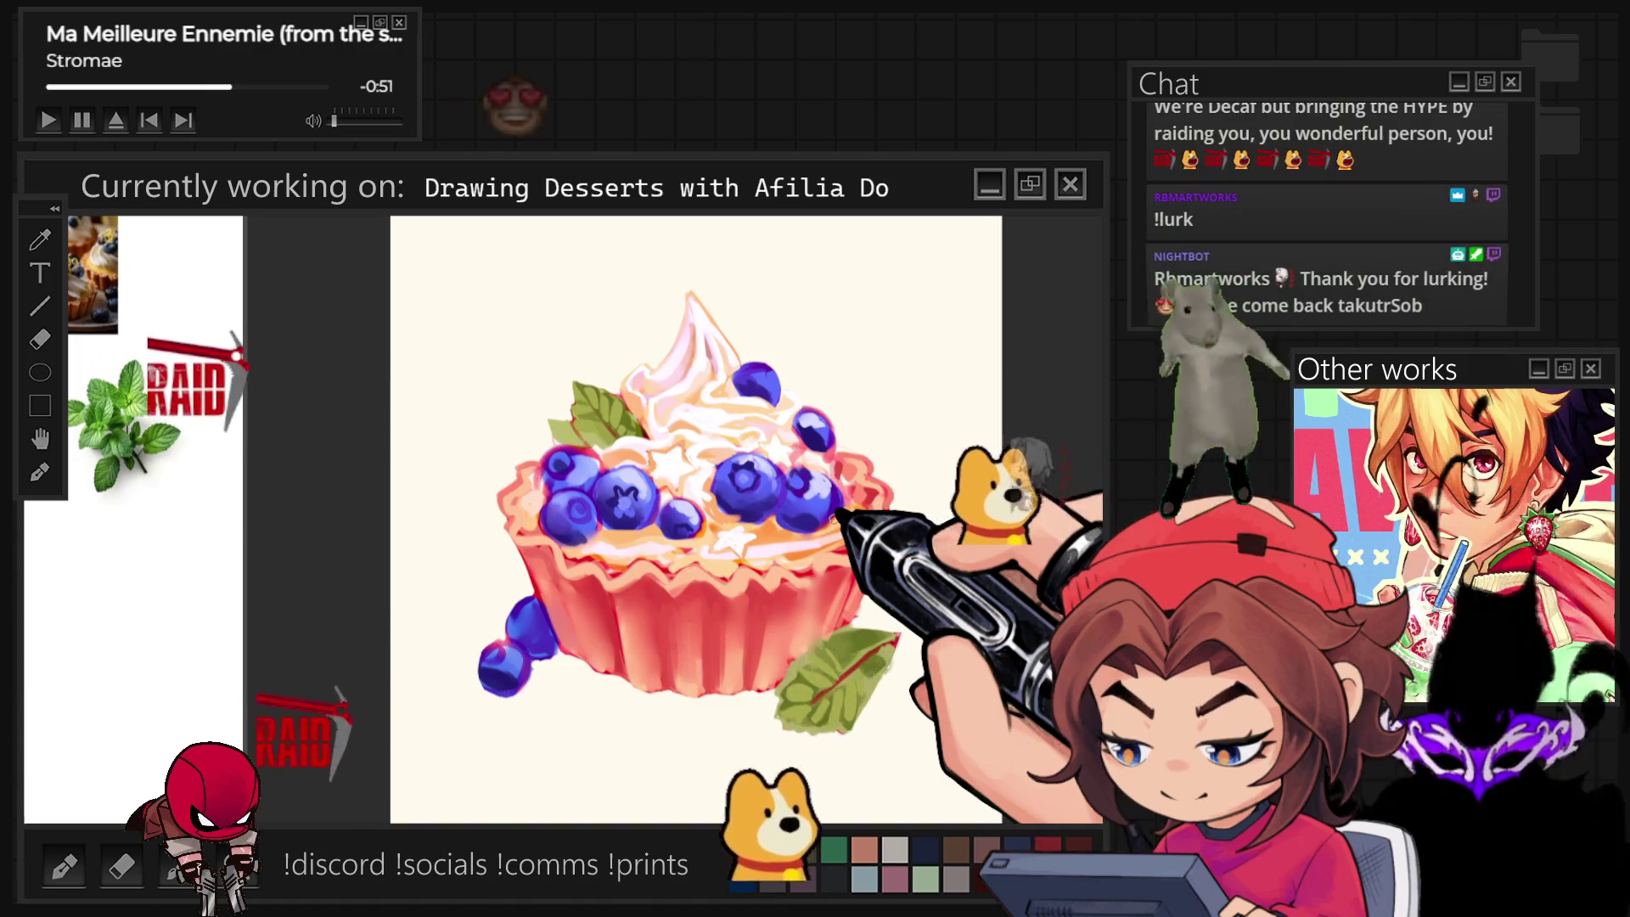
{"action": "scroll", "coordinate": [776, 592], "scroll_direction": "down", "scroll_amount": 2}
{"action": "scroll", "coordinate": [713, 535], "scroll_direction": "up", "scroll_amount": 2}
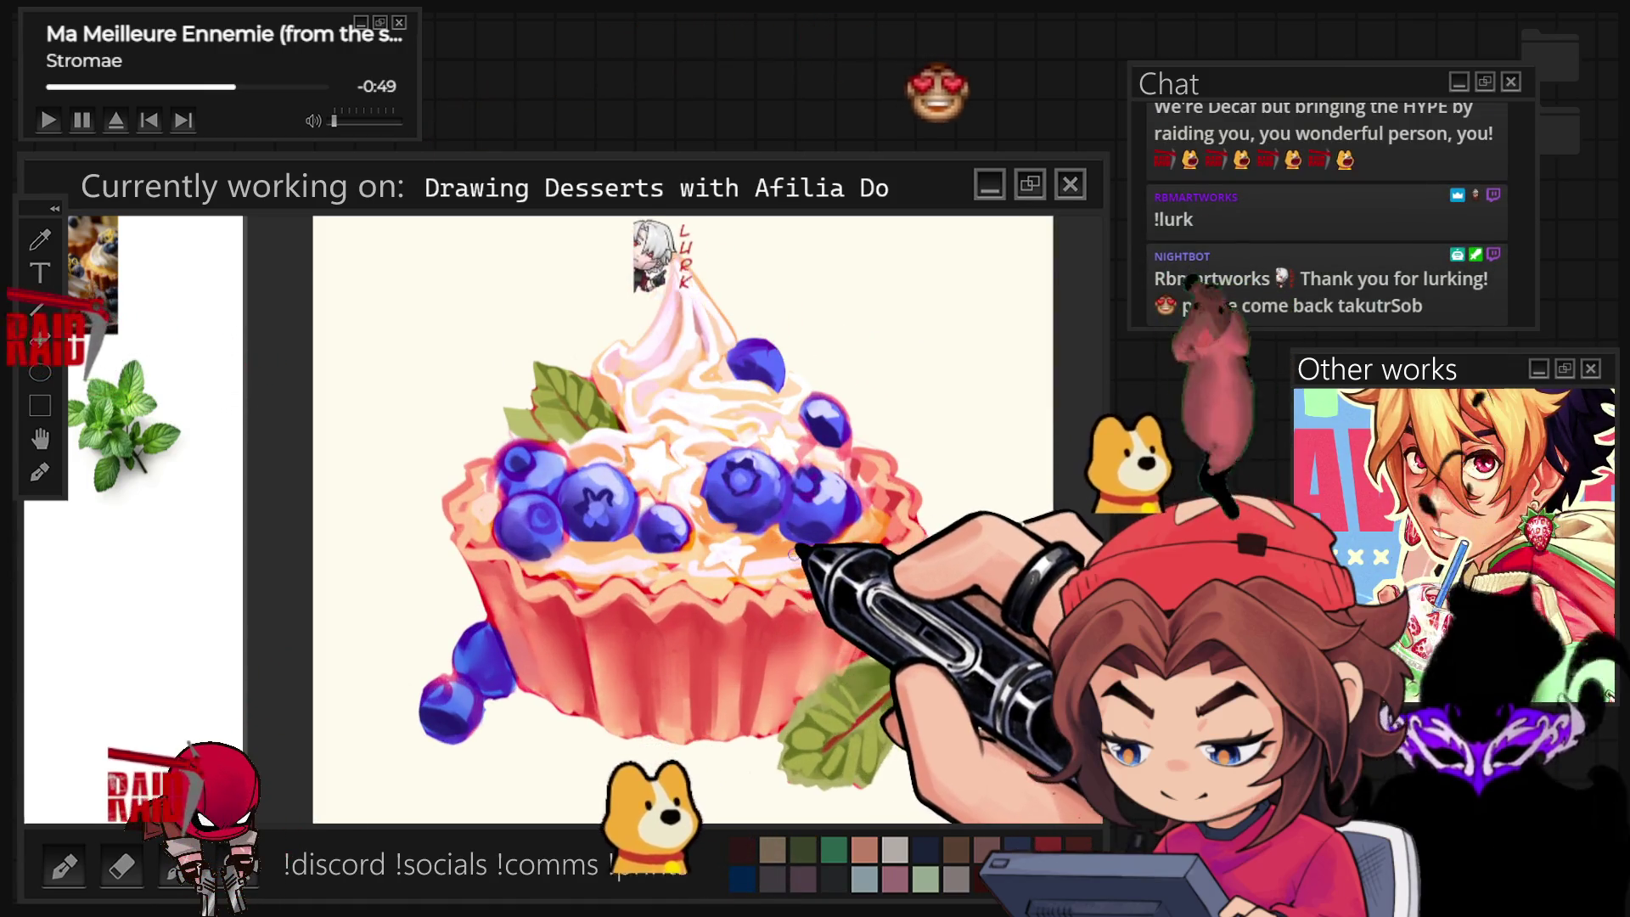
{"action": "scroll", "coordinate": [662, 510], "scroll_direction": "up", "scroll_amount": 1}
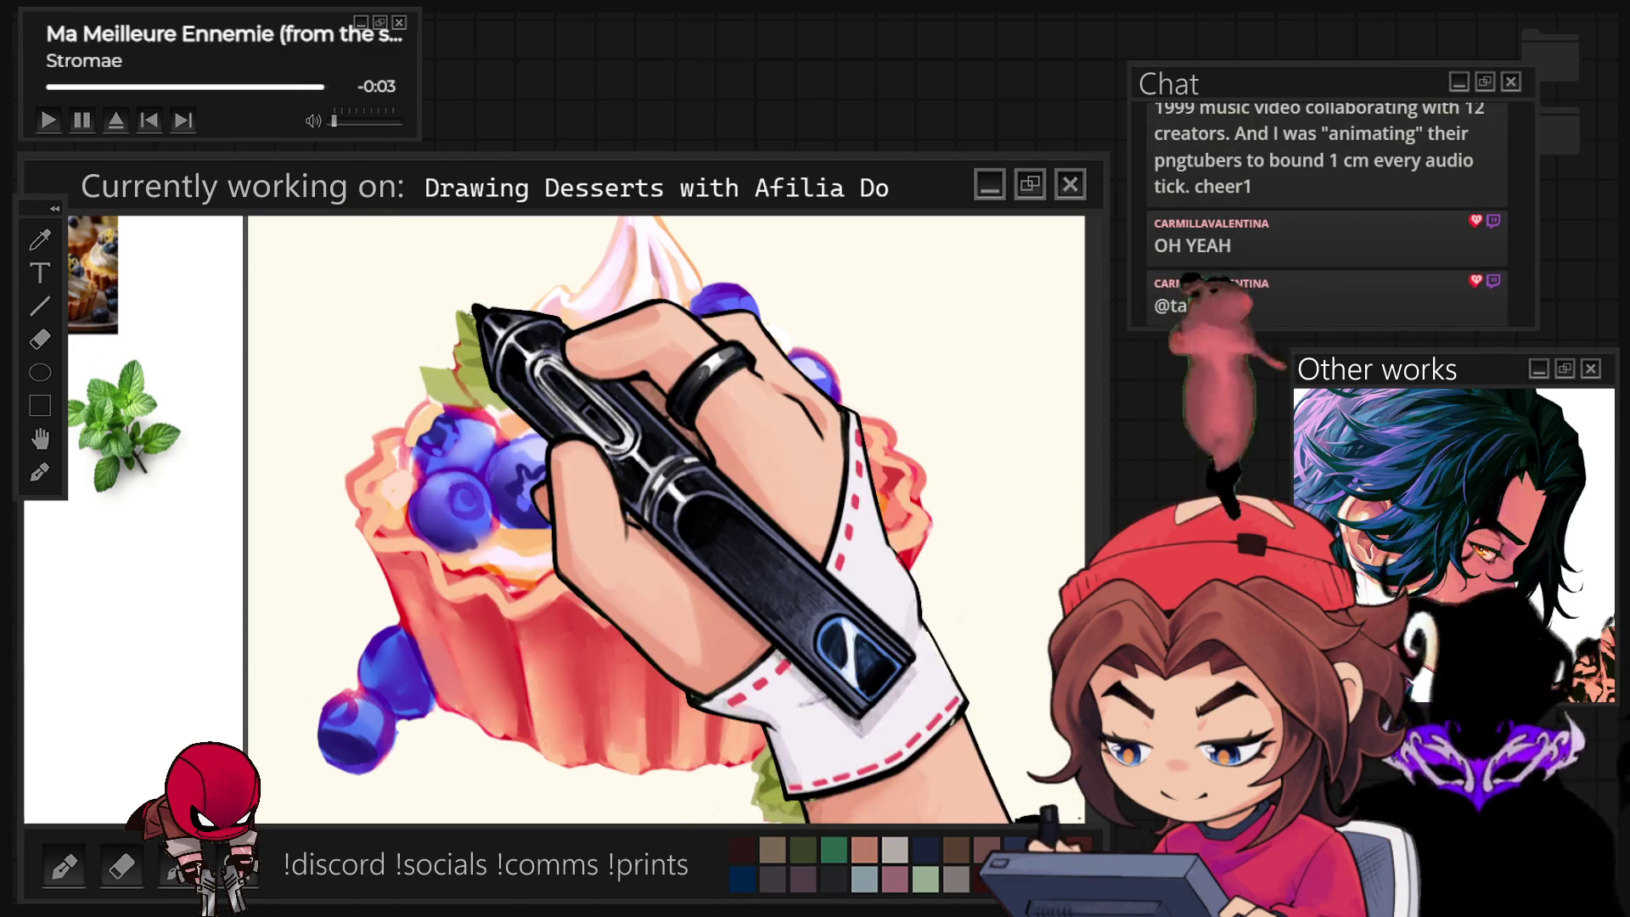
Zoom out to see the whole tart before highlighting the cream swirl.
{"action": "key", "text": "ctrl+minus"}
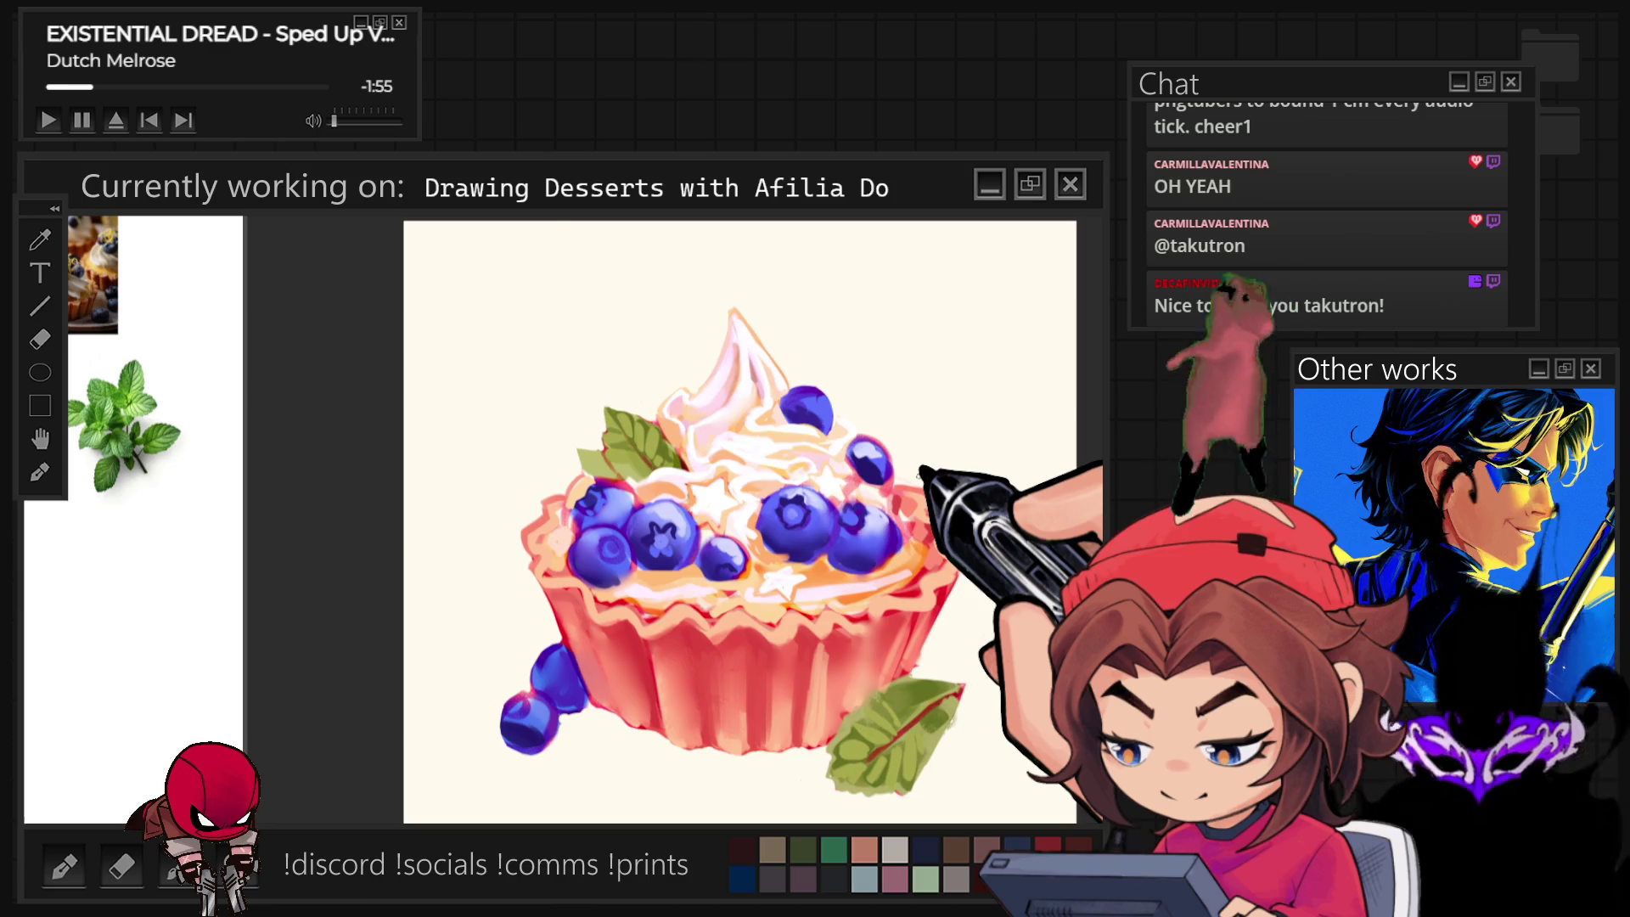
{"action": "scroll", "coordinate": [767, 681], "scroll_direction": "up", "scroll_amount": 2}
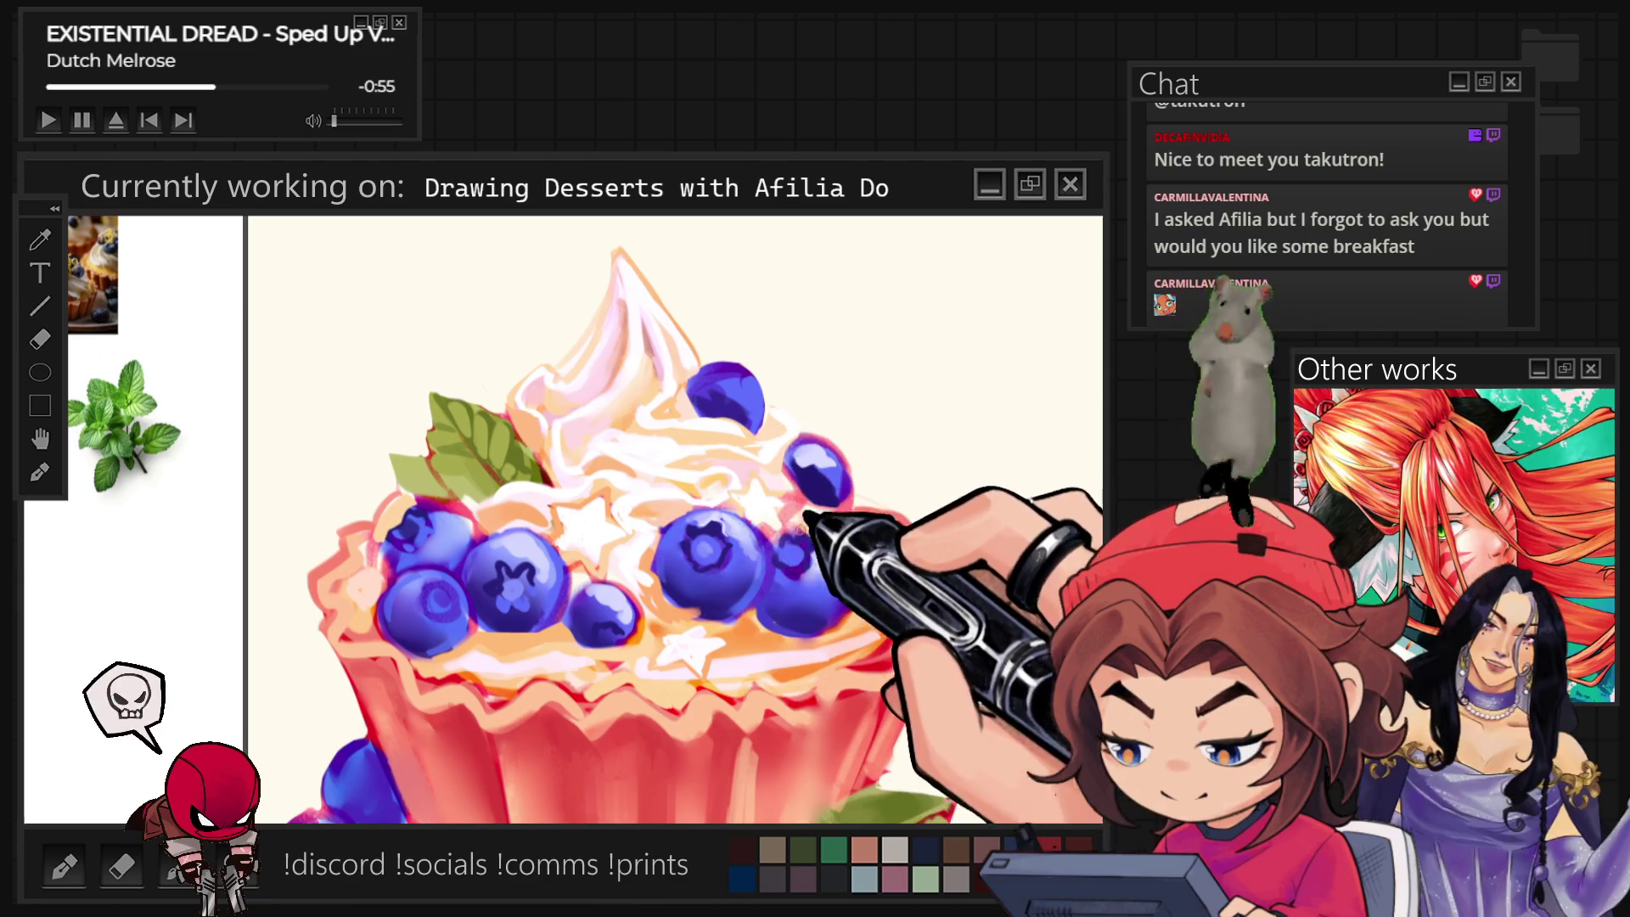
Enlarge the brush for broader strokes over the cream and blueberries.
{"action": "key", "text": "bracketright"}
{"action": "key", "text": "bracketright"}
{"action": "key", "text": "bracketright"}
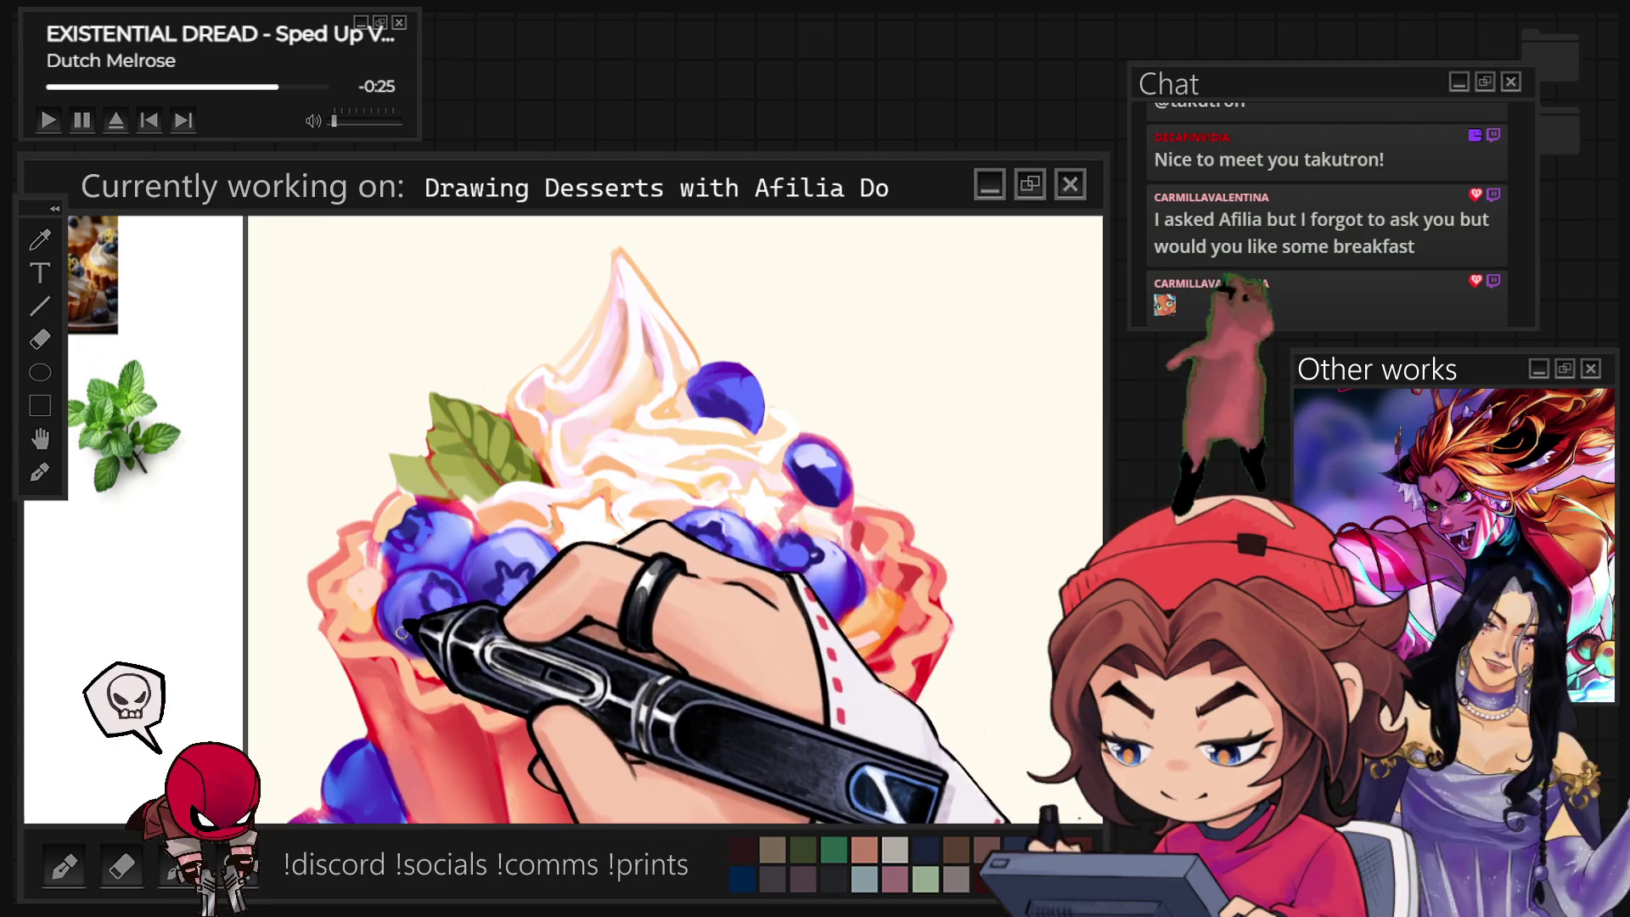
{"action": "scroll", "coordinate": [560, 579], "scroll_direction": "down", "scroll_amount": 4}
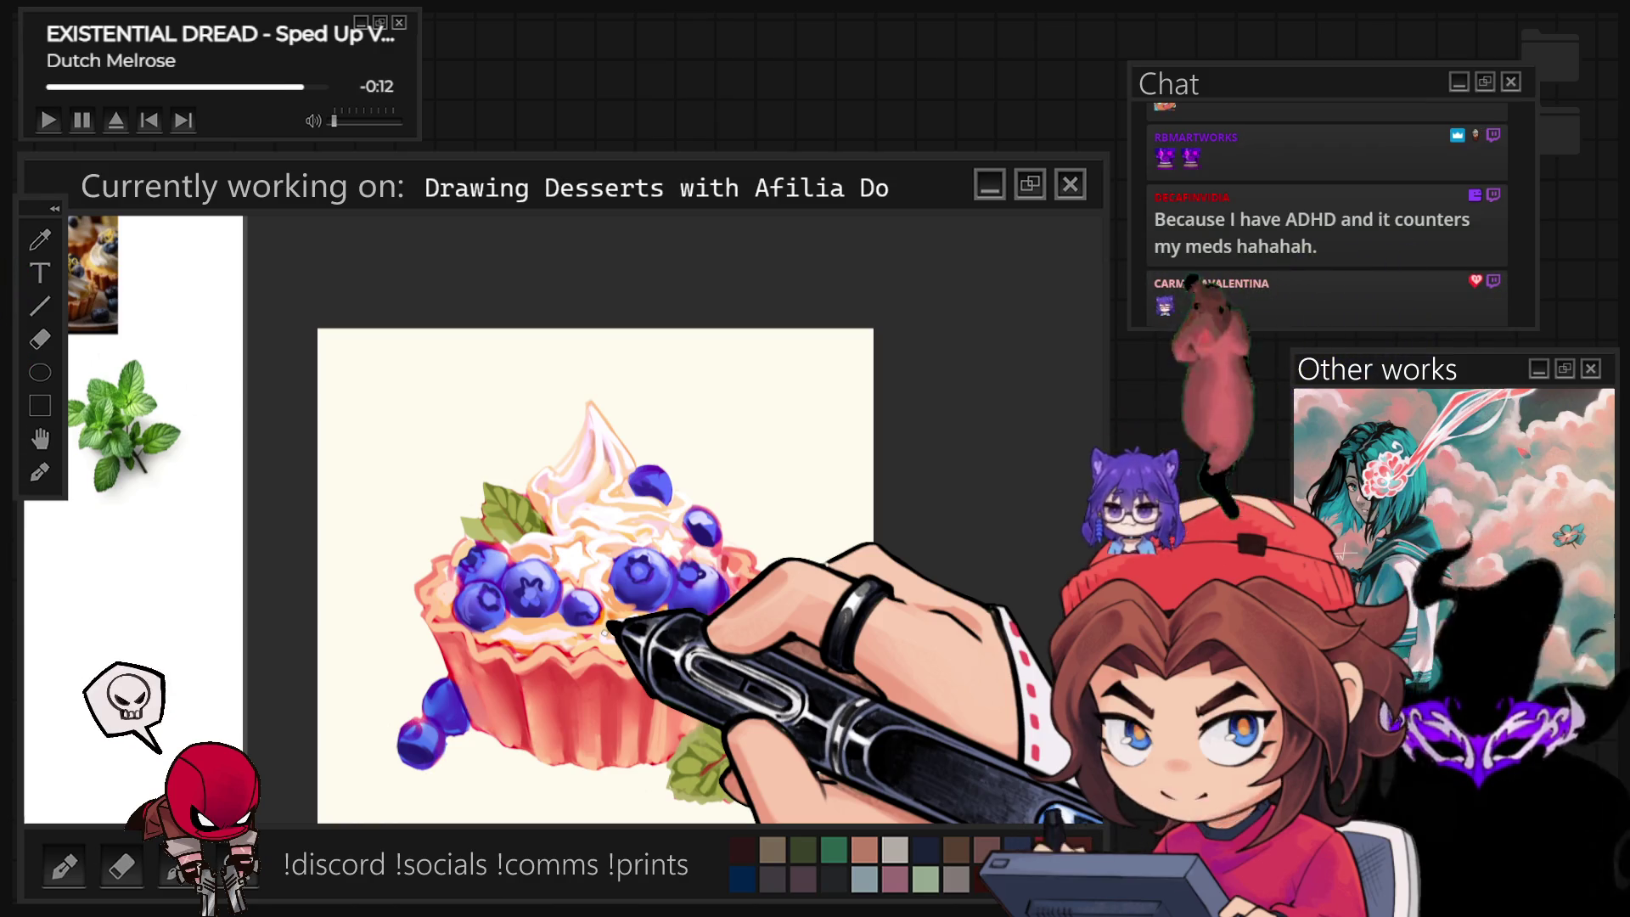
{"action": "scroll", "coordinate": [589, 533], "scroll_direction": "up", "scroll_amount": 1}
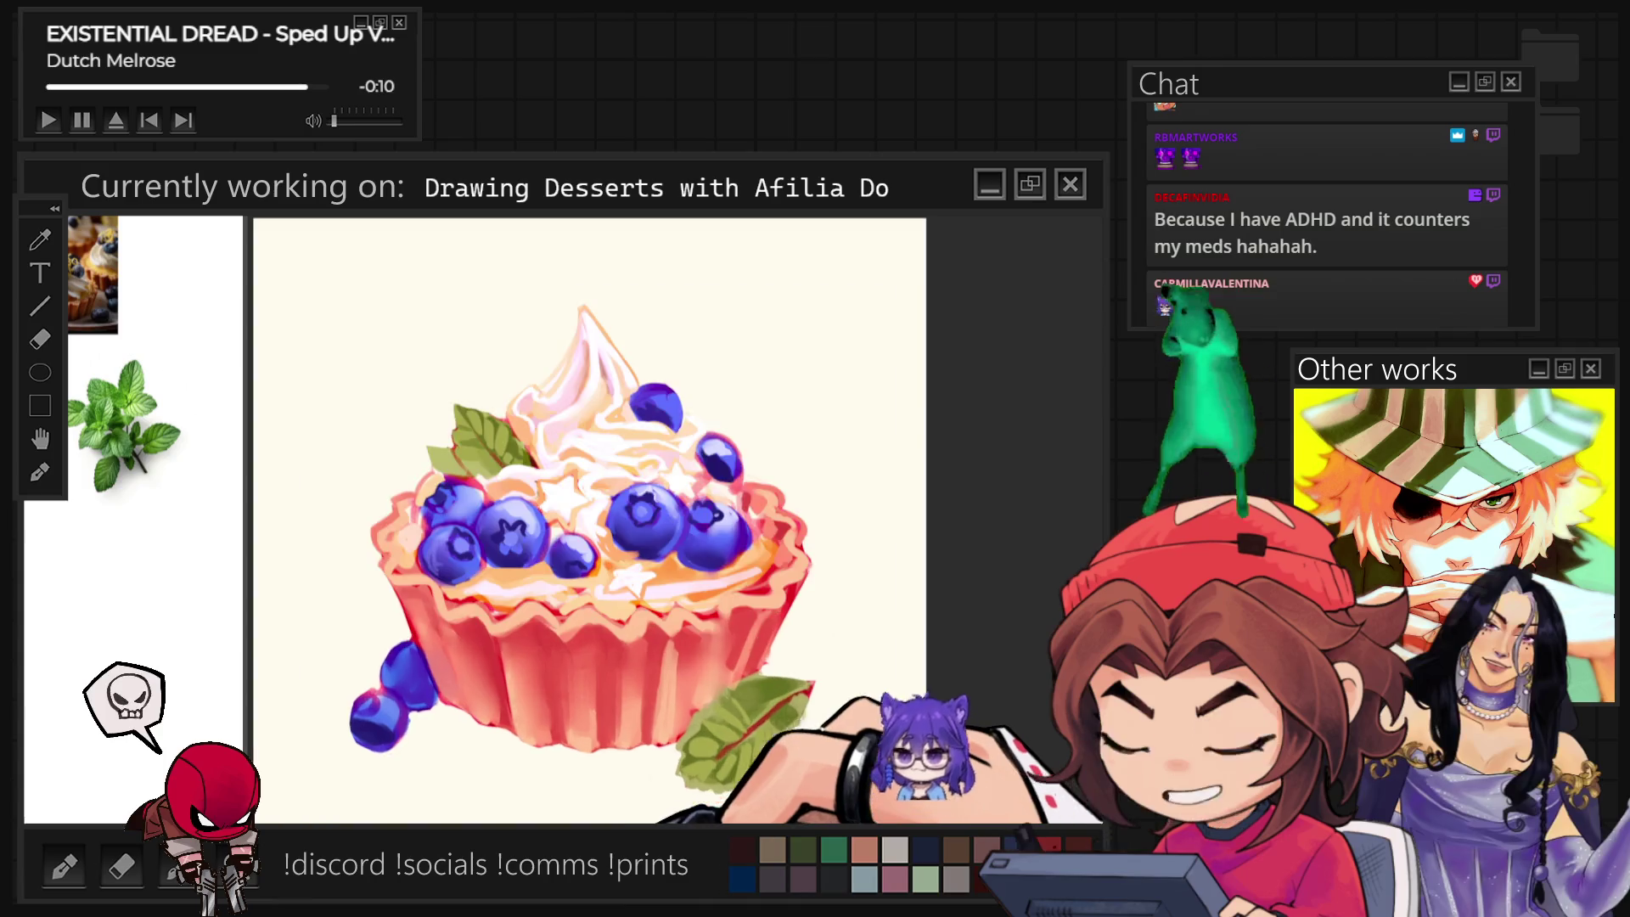
{"action": "scroll", "coordinate": [619, 521], "scroll_direction": "up", "scroll_amount": 1}
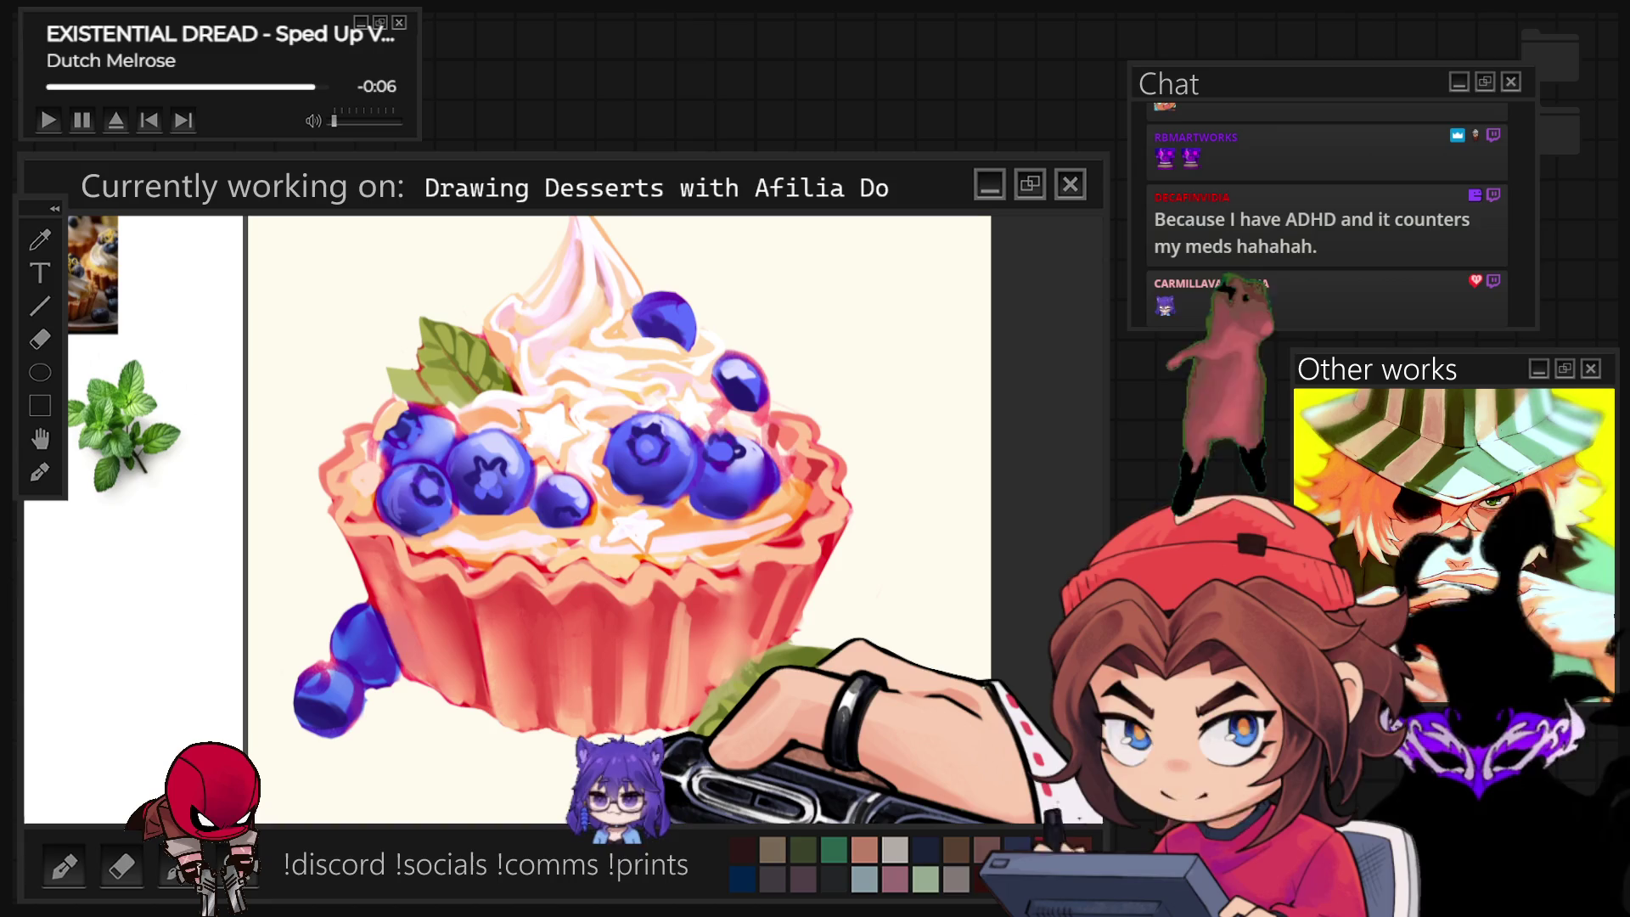
{"action": "scroll", "coordinate": [586, 727], "scroll_direction": "up", "scroll_amount": 1}
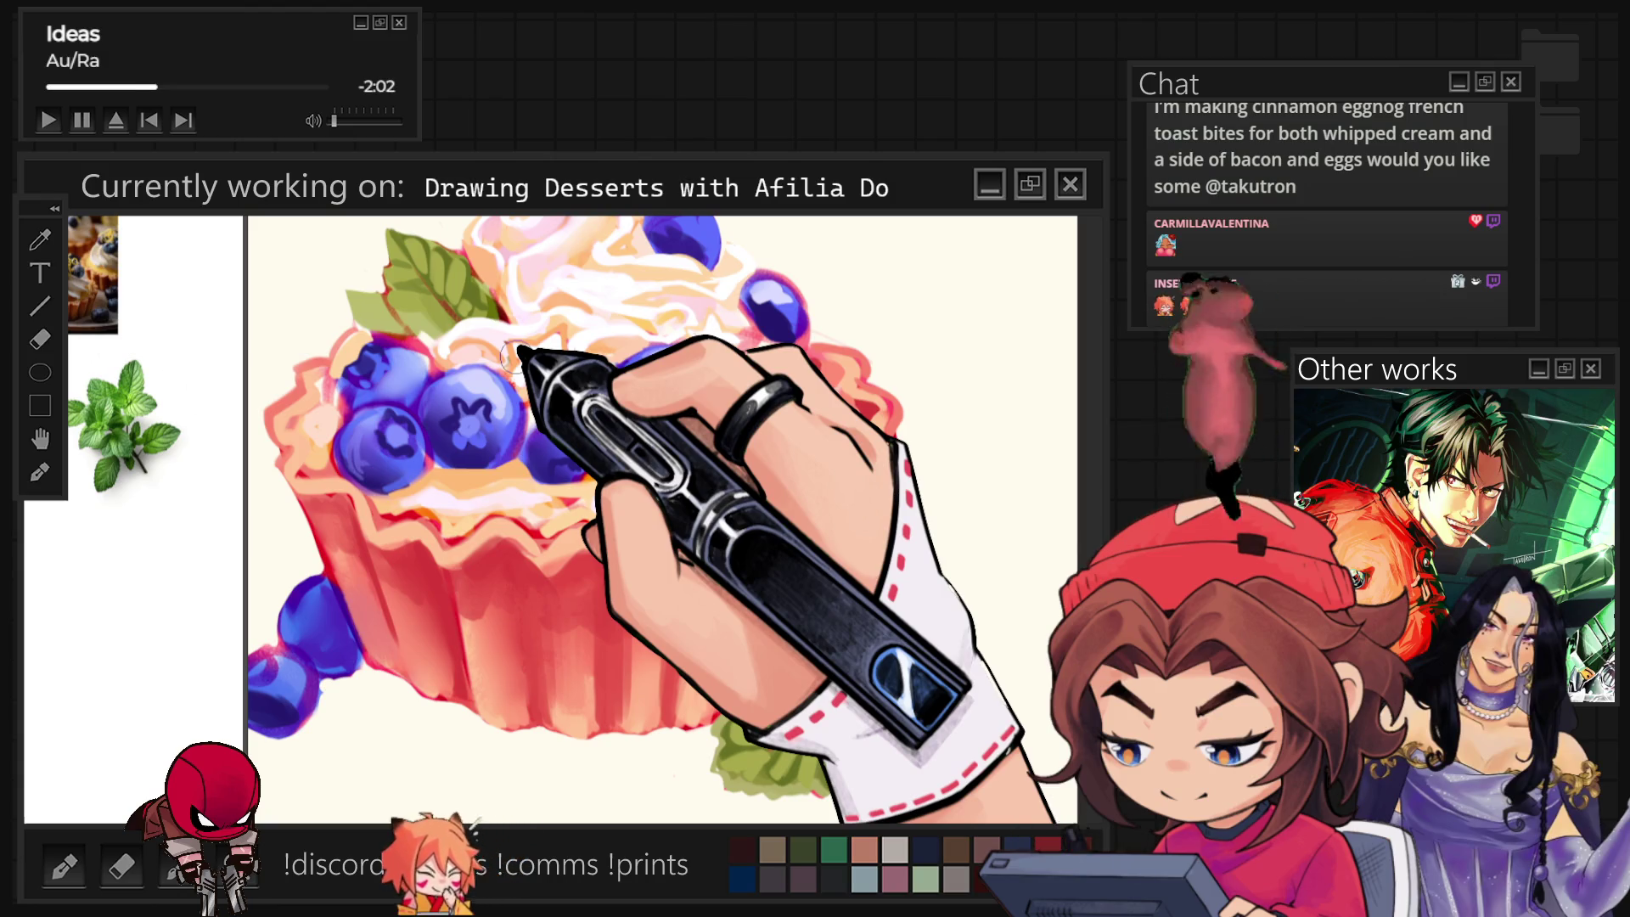
{"action": "scroll", "coordinate": [509, 354], "scroll_direction": "down", "scroll_amount": 3}
{"action": "scroll", "coordinate": [689, 688], "scroll_direction": "down", "scroll_amount": 3}
{"action": "scroll", "coordinate": [688, 689], "scroll_direction": "up", "scroll_amount": 3}
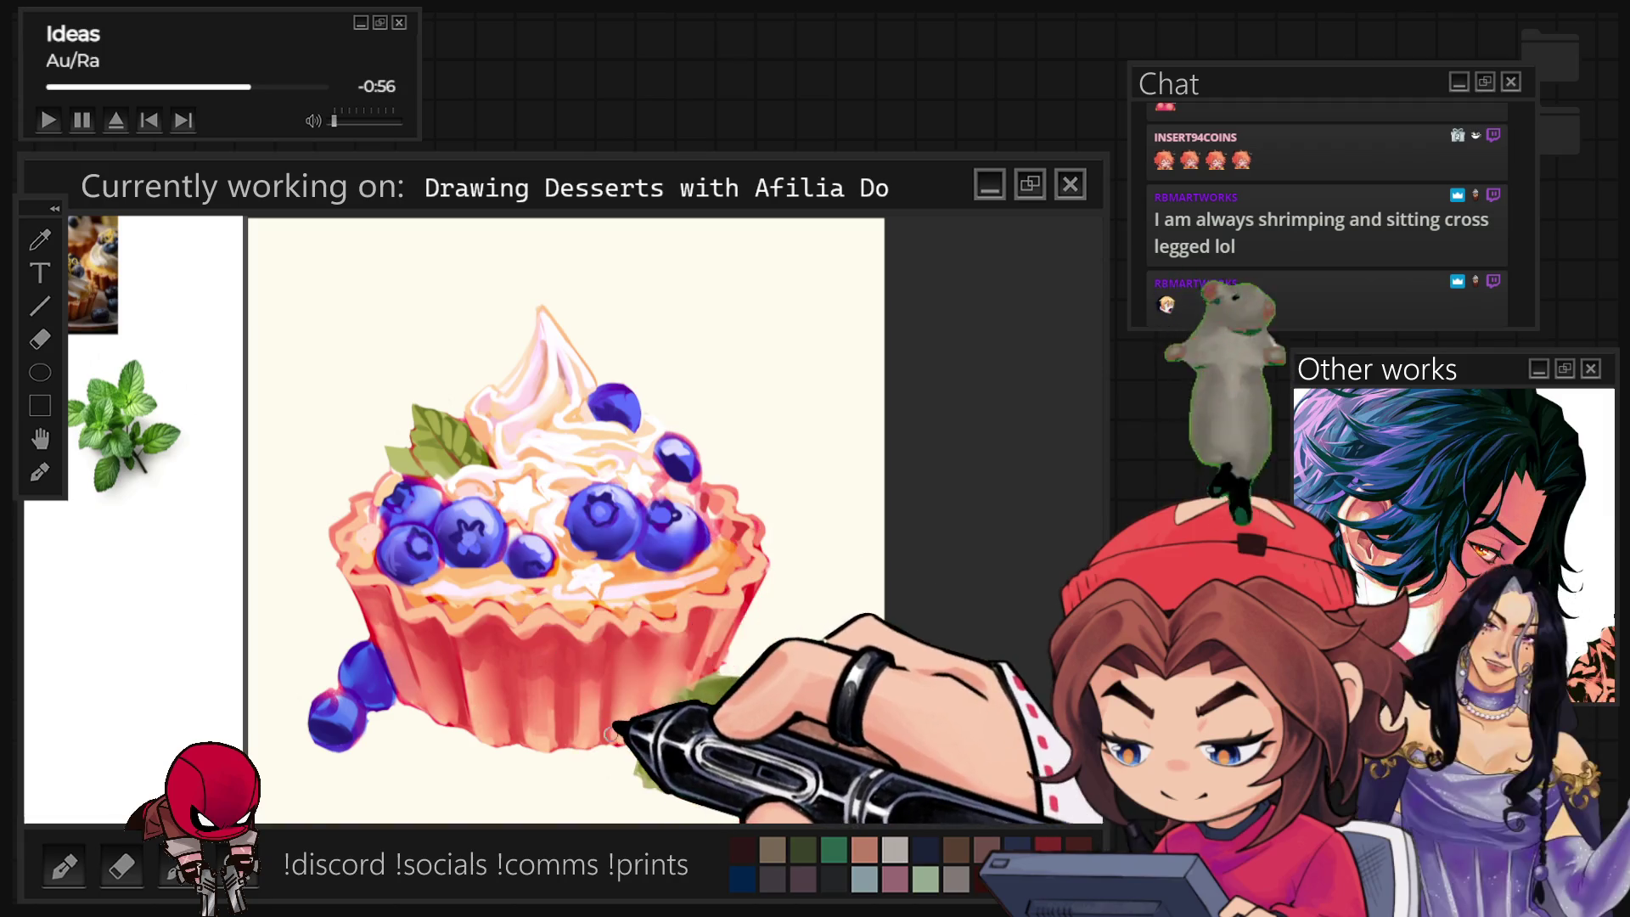
{"action": "scroll", "coordinate": [665, 601], "scroll_direction": "down", "scroll_amount": 3}
{"action": "scroll", "coordinate": [574, 612], "scroll_direction": "up", "scroll_amount": 2}
{"action": "scroll", "coordinate": [495, 623], "scroll_direction": "up", "scroll_amount": 2}
{"action": "scroll", "coordinate": [510, 612], "scroll_direction": "down", "scroll_amount": 3}
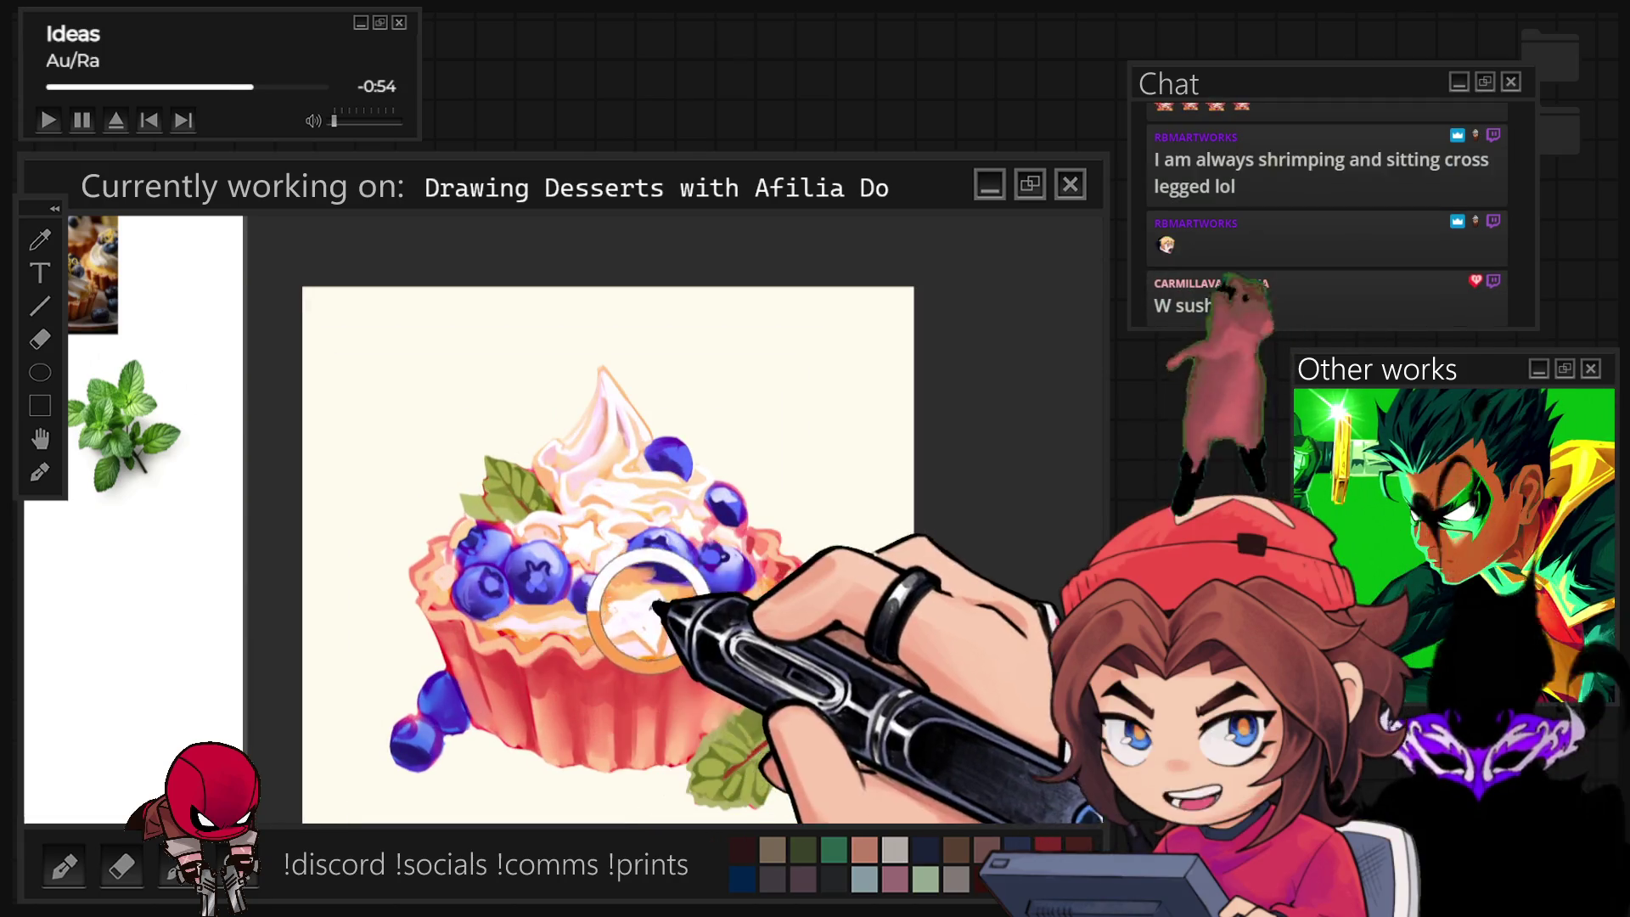
{"action": "scroll", "coordinate": [853, 363], "scroll_direction": "up", "scroll_amount": 3}
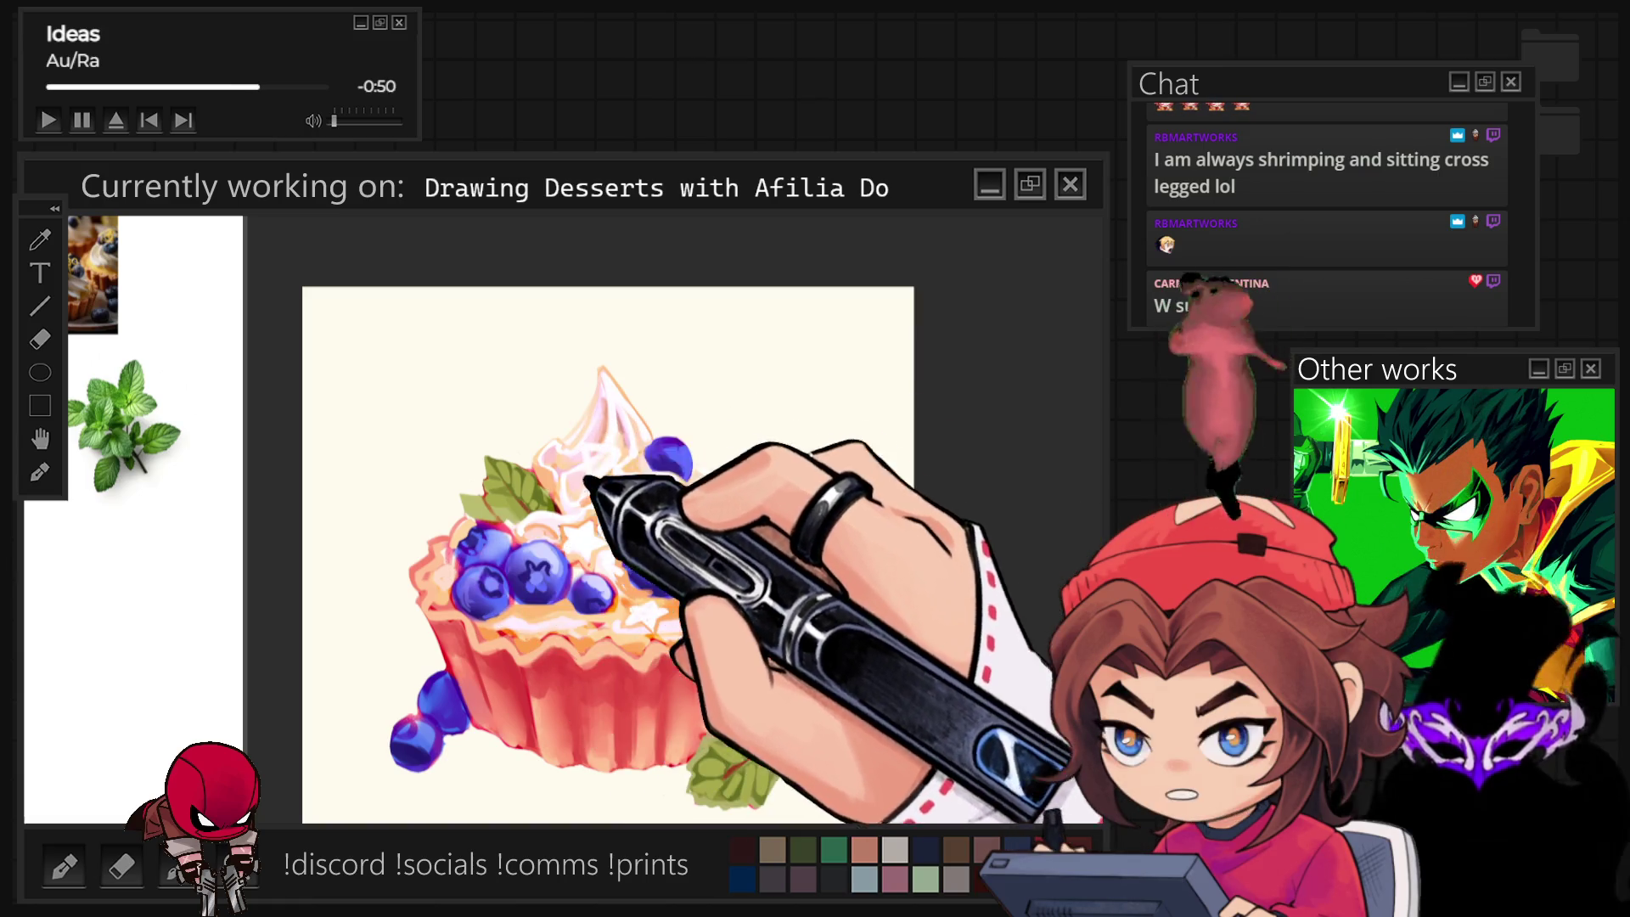
{"action": "left_click_drag", "start_coordinate": [592, 473], "coordinate": [614, 494]}
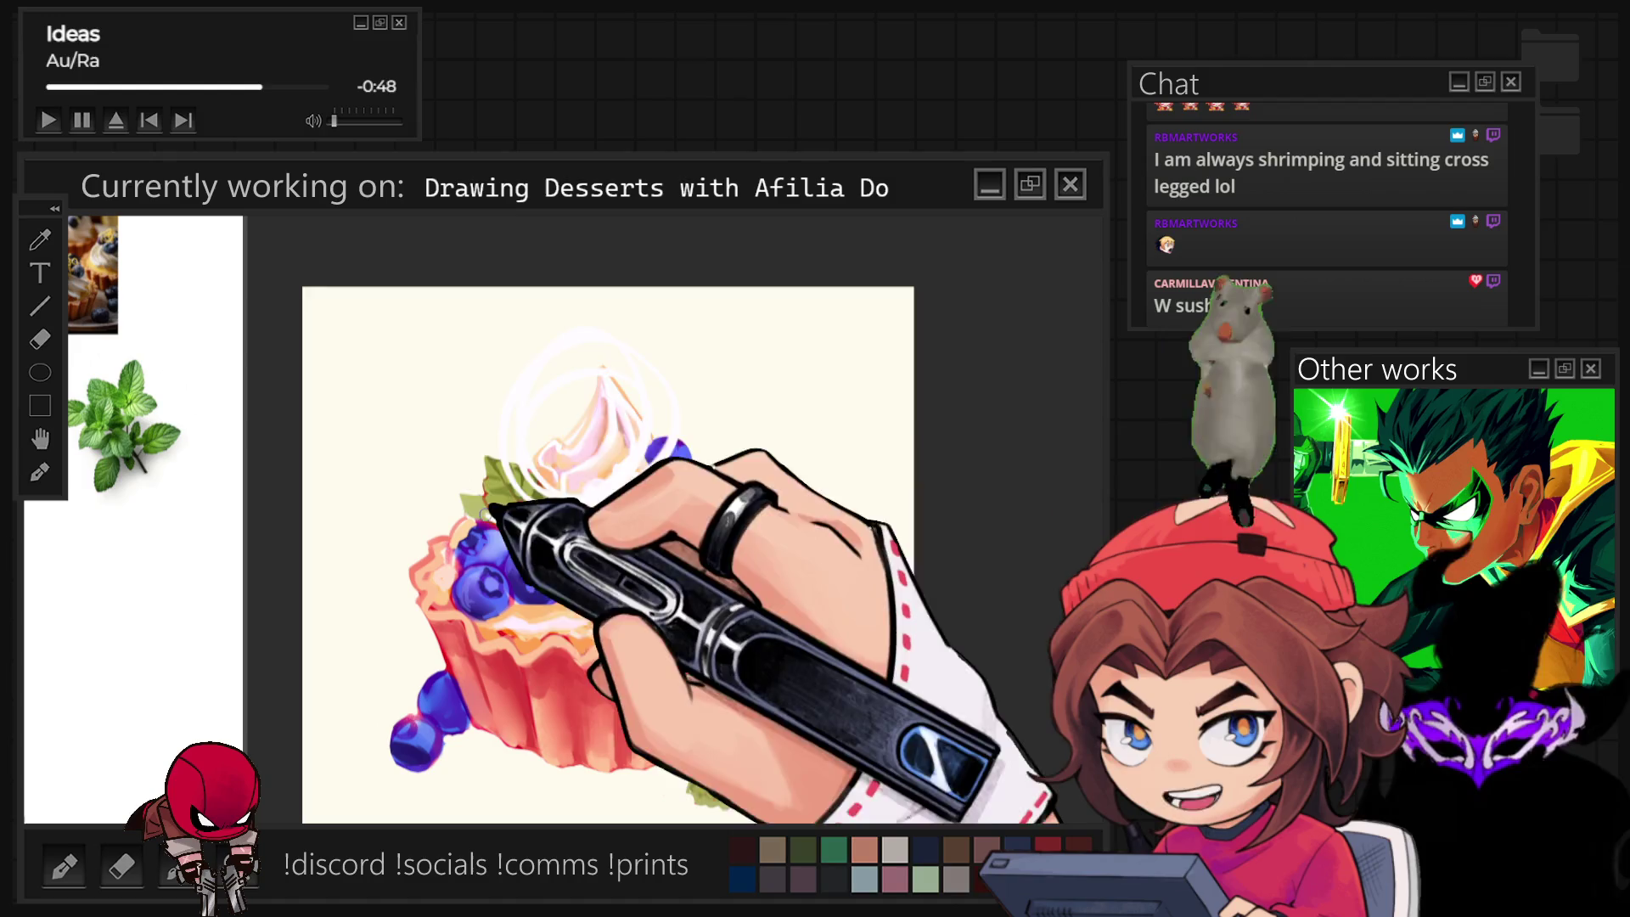
{"action": "key", "text": "ctrl+z"}
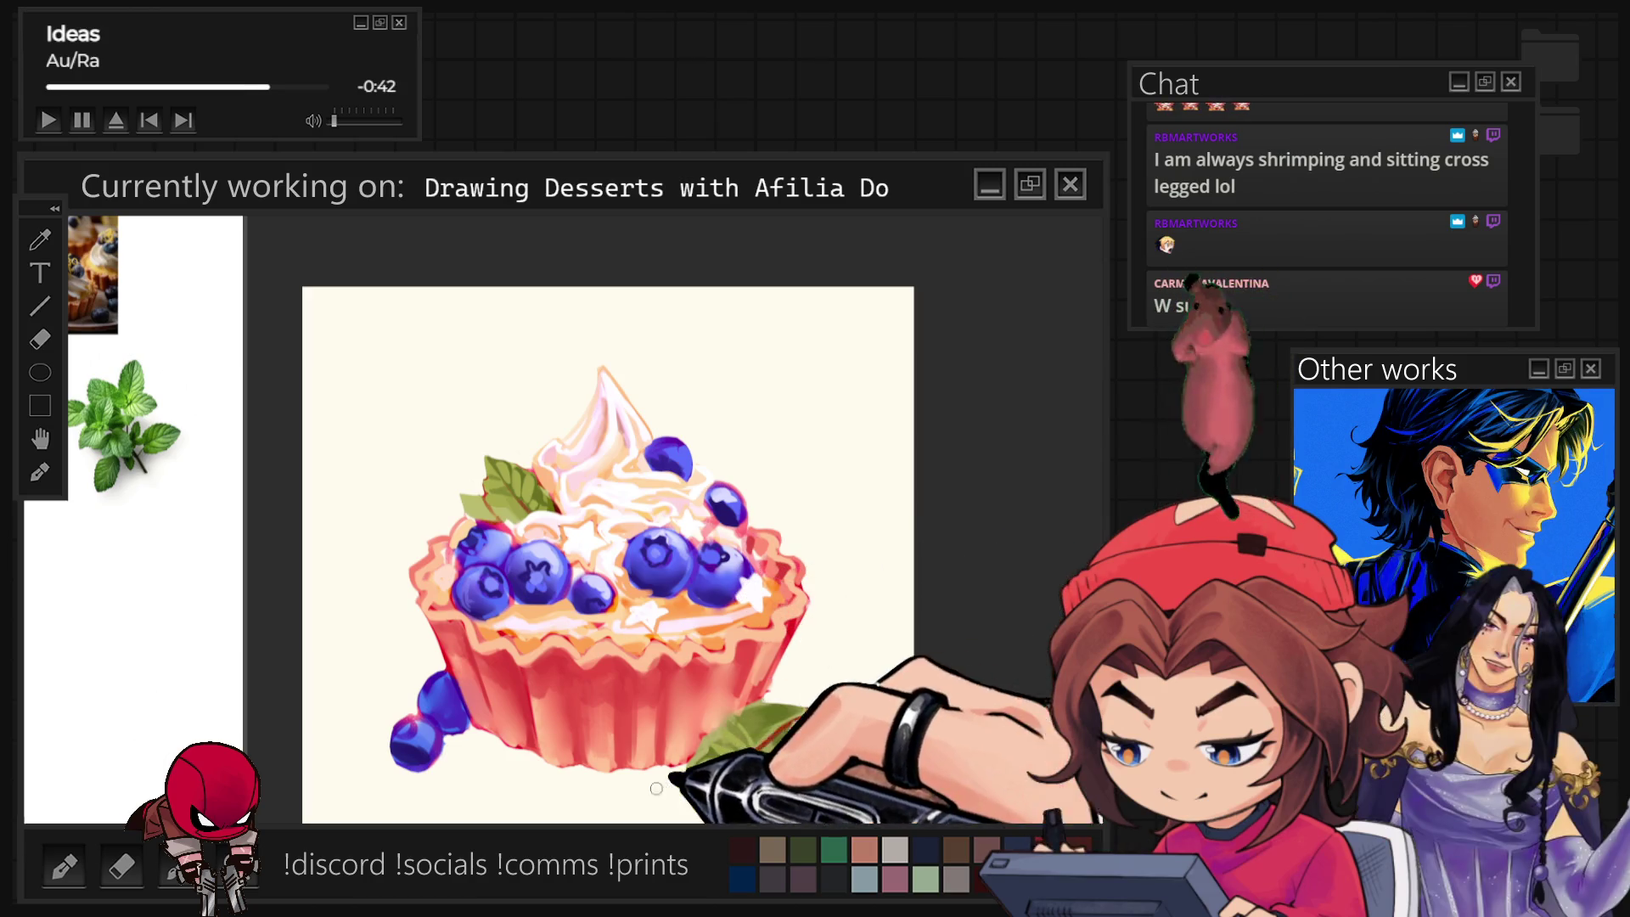
{"action": "scroll", "coordinate": [632, 637], "scroll_direction": "up", "scroll_amount": 1}
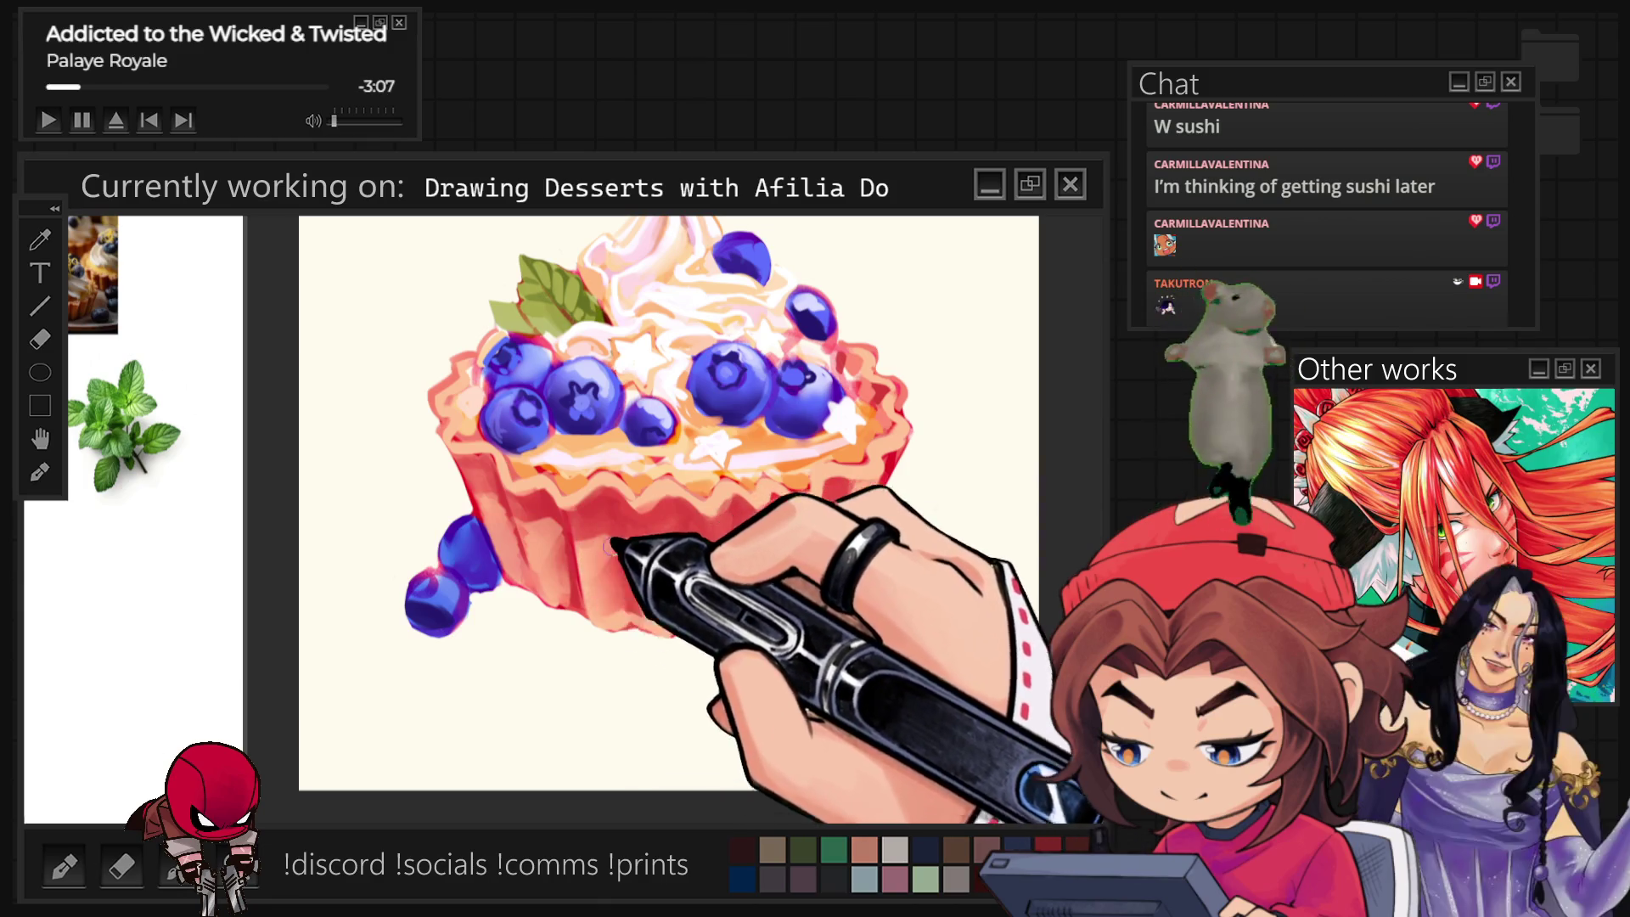
{"action": "scroll", "coordinate": [583, 610], "scroll_direction": "down", "scroll_amount": 2}
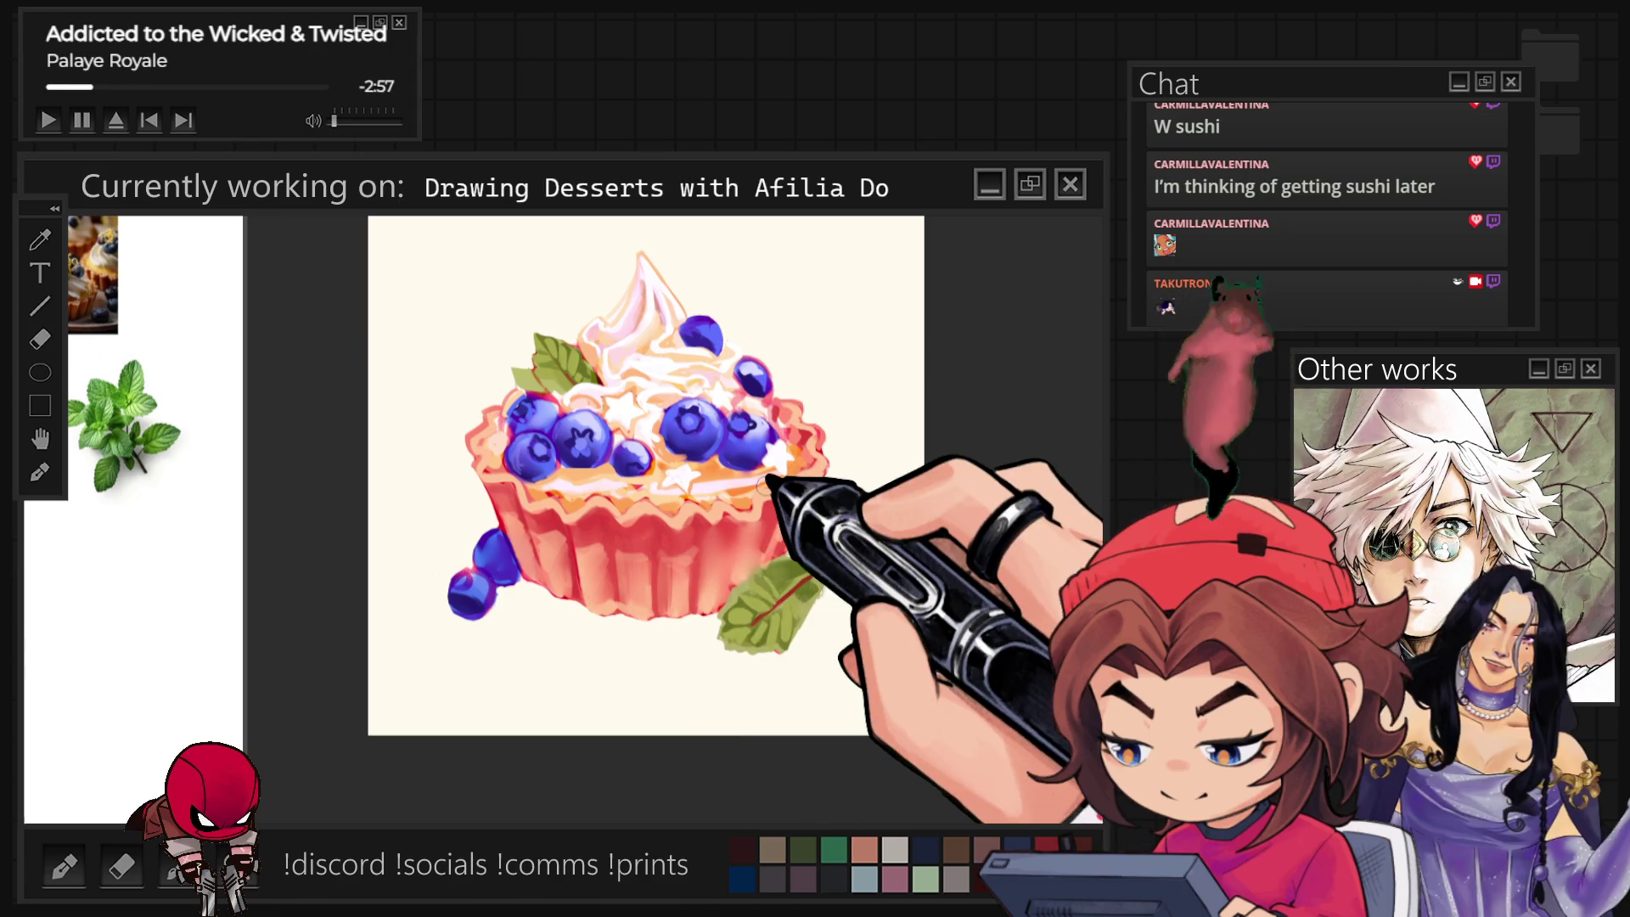
{"action": "key", "text": "ctrl+minus"}
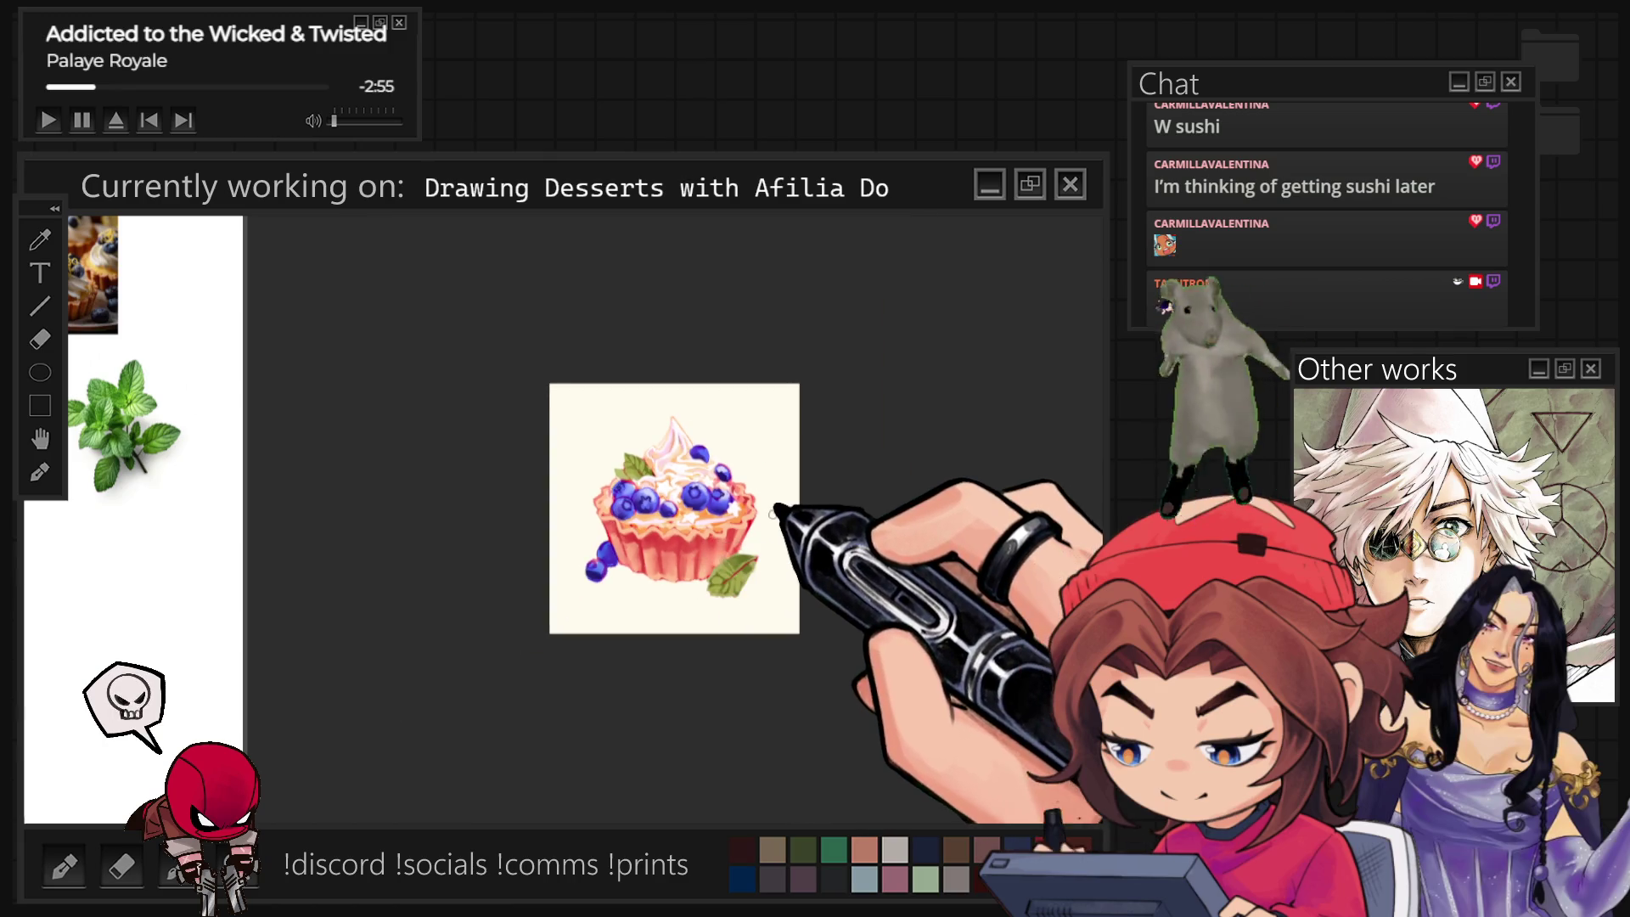
{"action": "scroll", "coordinate": [612, 585], "scroll_direction": "up", "scroll_amount": 3}
{"action": "scroll", "coordinate": [600, 574], "scroll_direction": "up", "scroll_amount": 1}
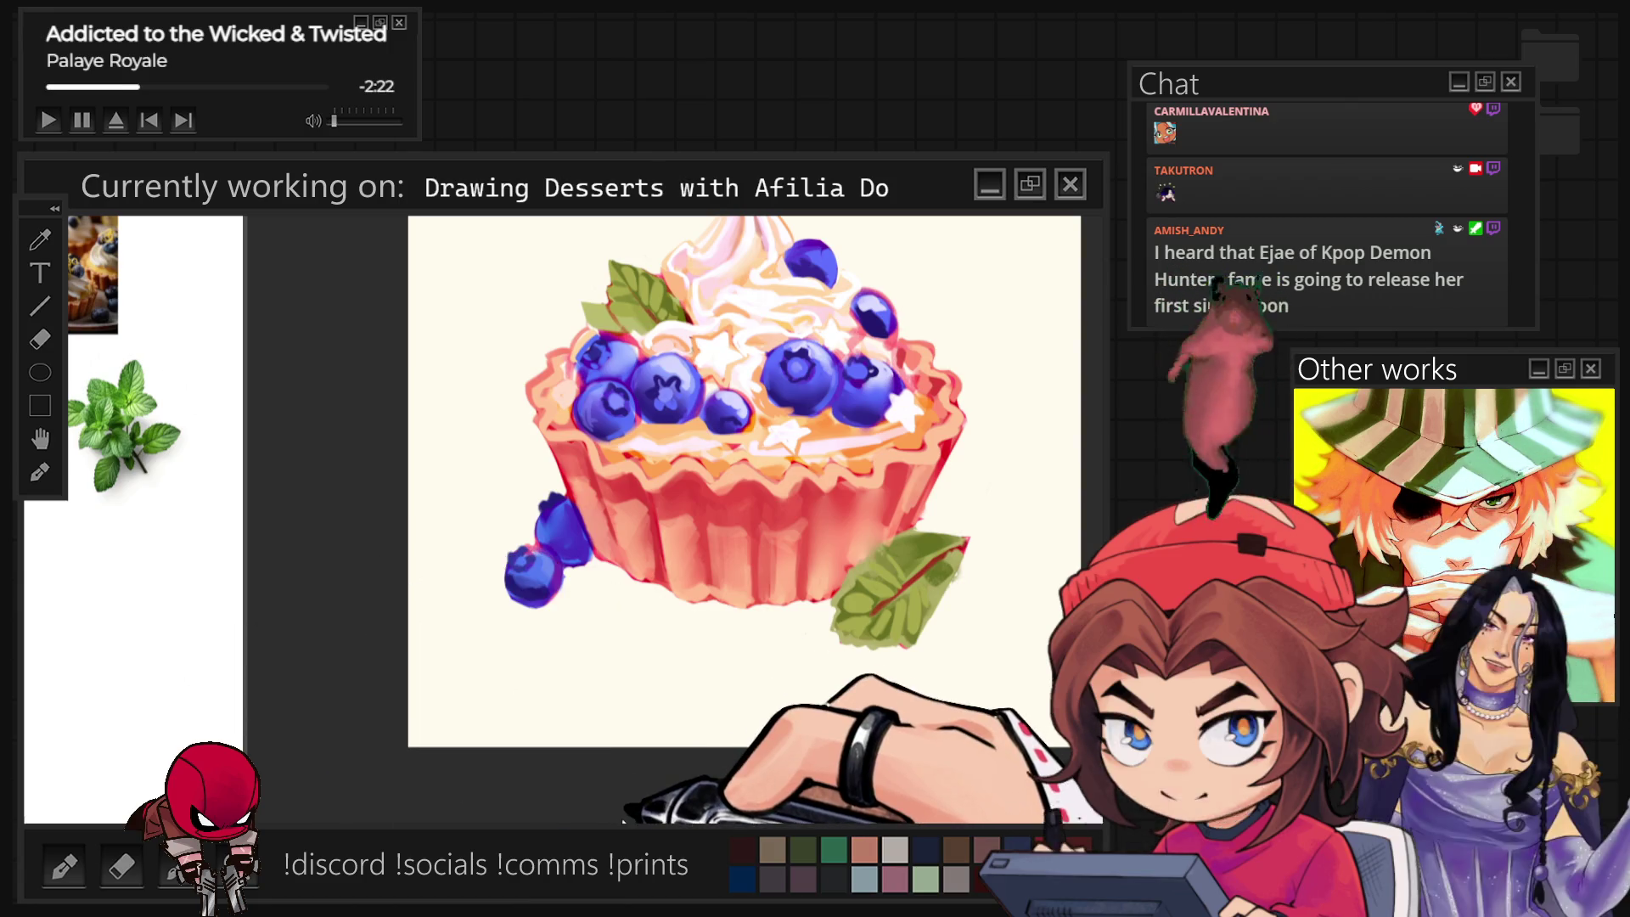
{"action": "scroll", "coordinate": [714, 509], "scroll_direction": "up", "scroll_amount": 3}
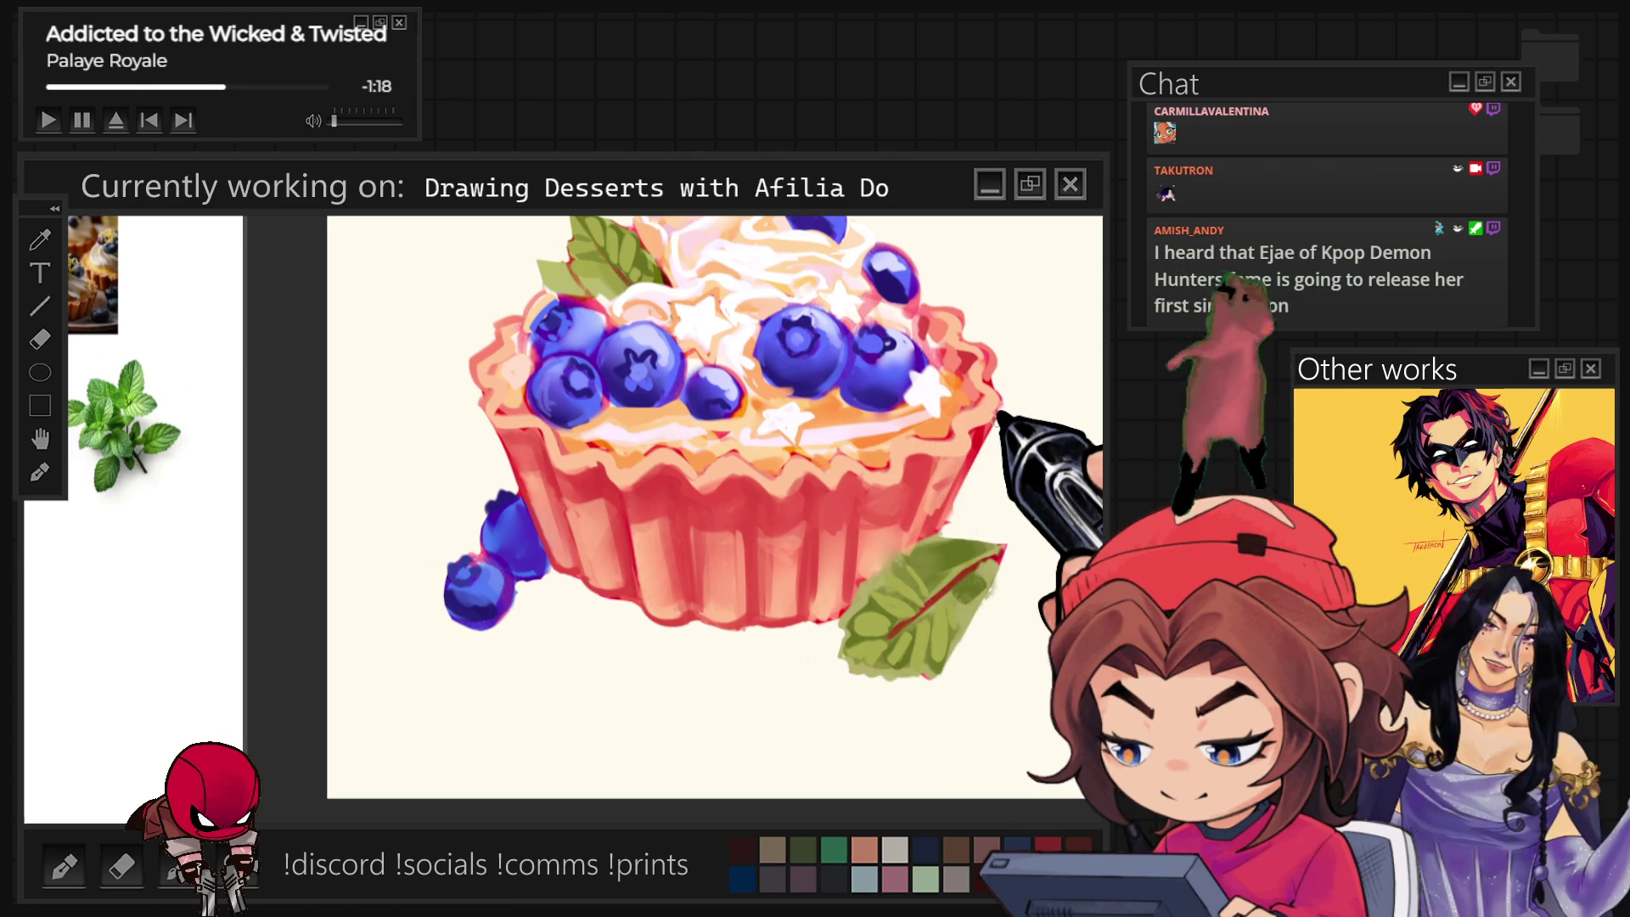
{"action": "scroll", "coordinate": [665, 446], "scroll_direction": "up", "scroll_amount": 3}
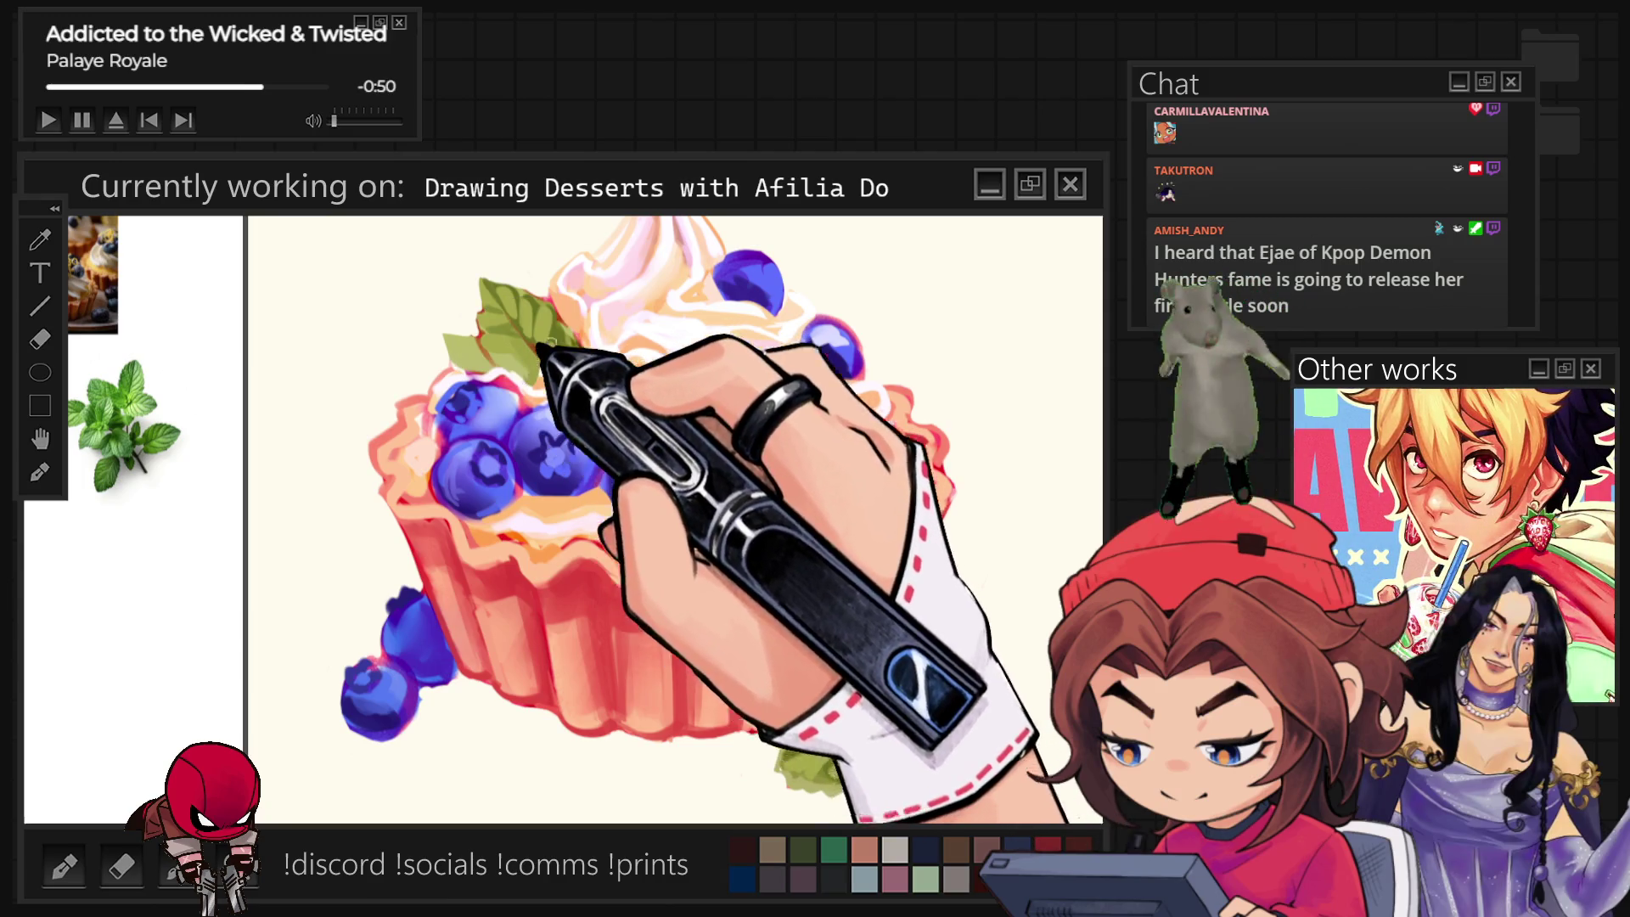
{"action": "scroll", "coordinate": [637, 306], "scroll_direction": "down", "scroll_amount": 3}
{"action": "scroll", "coordinate": [782, 582], "scroll_direction": "up", "scroll_amount": 2}
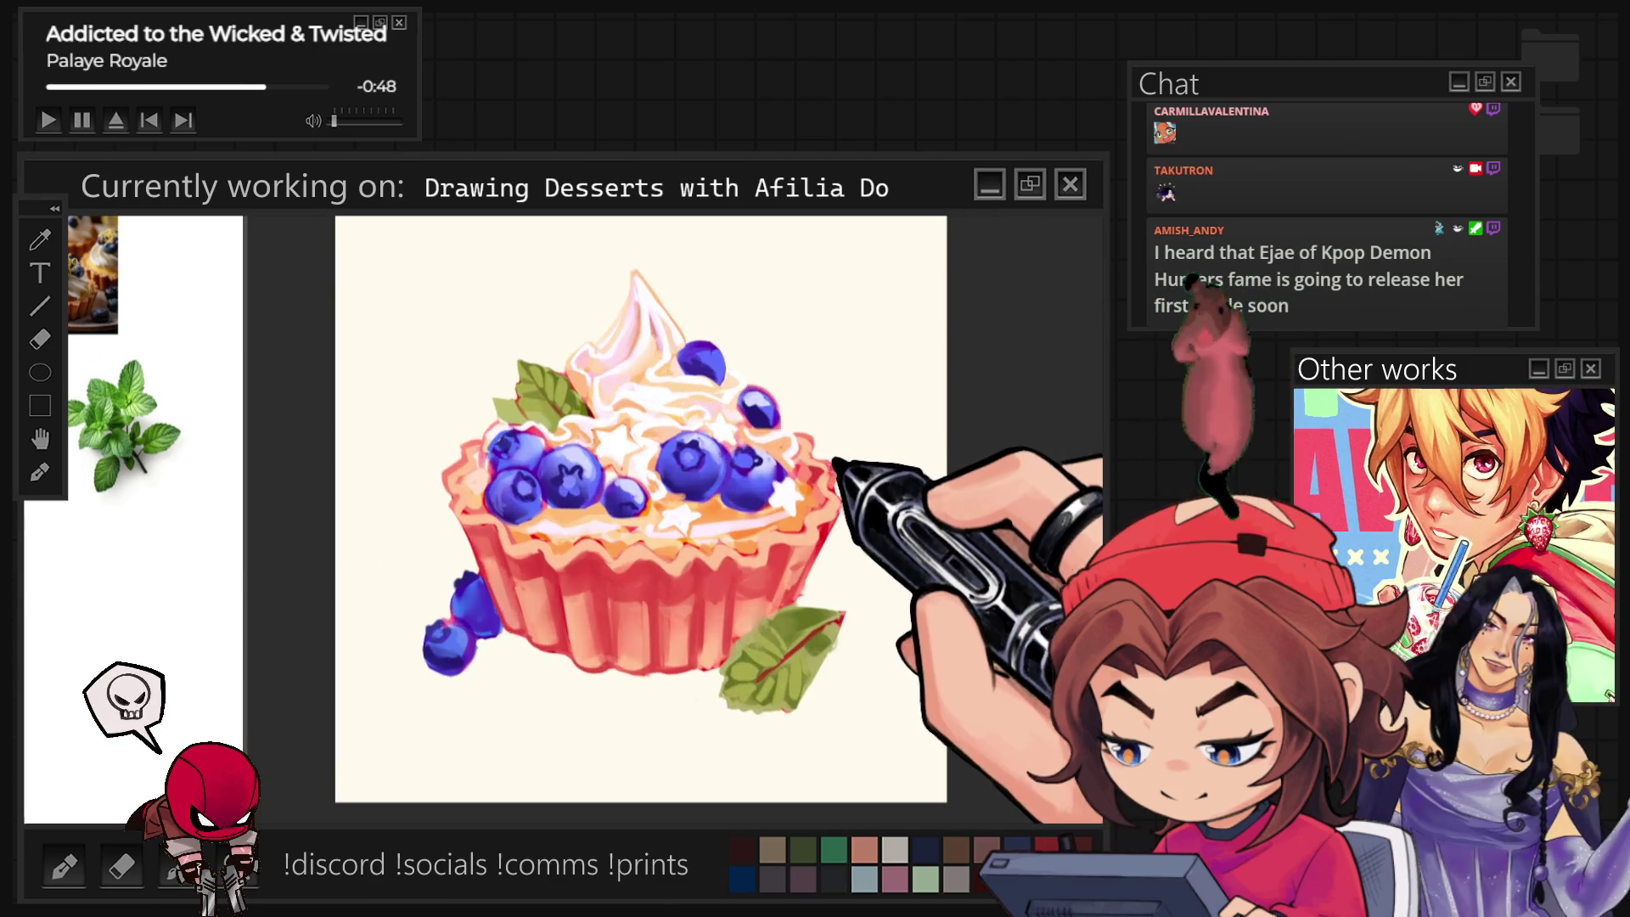
{"action": "scroll", "coordinate": [837, 473], "scroll_direction": "up", "scroll_amount": 1}
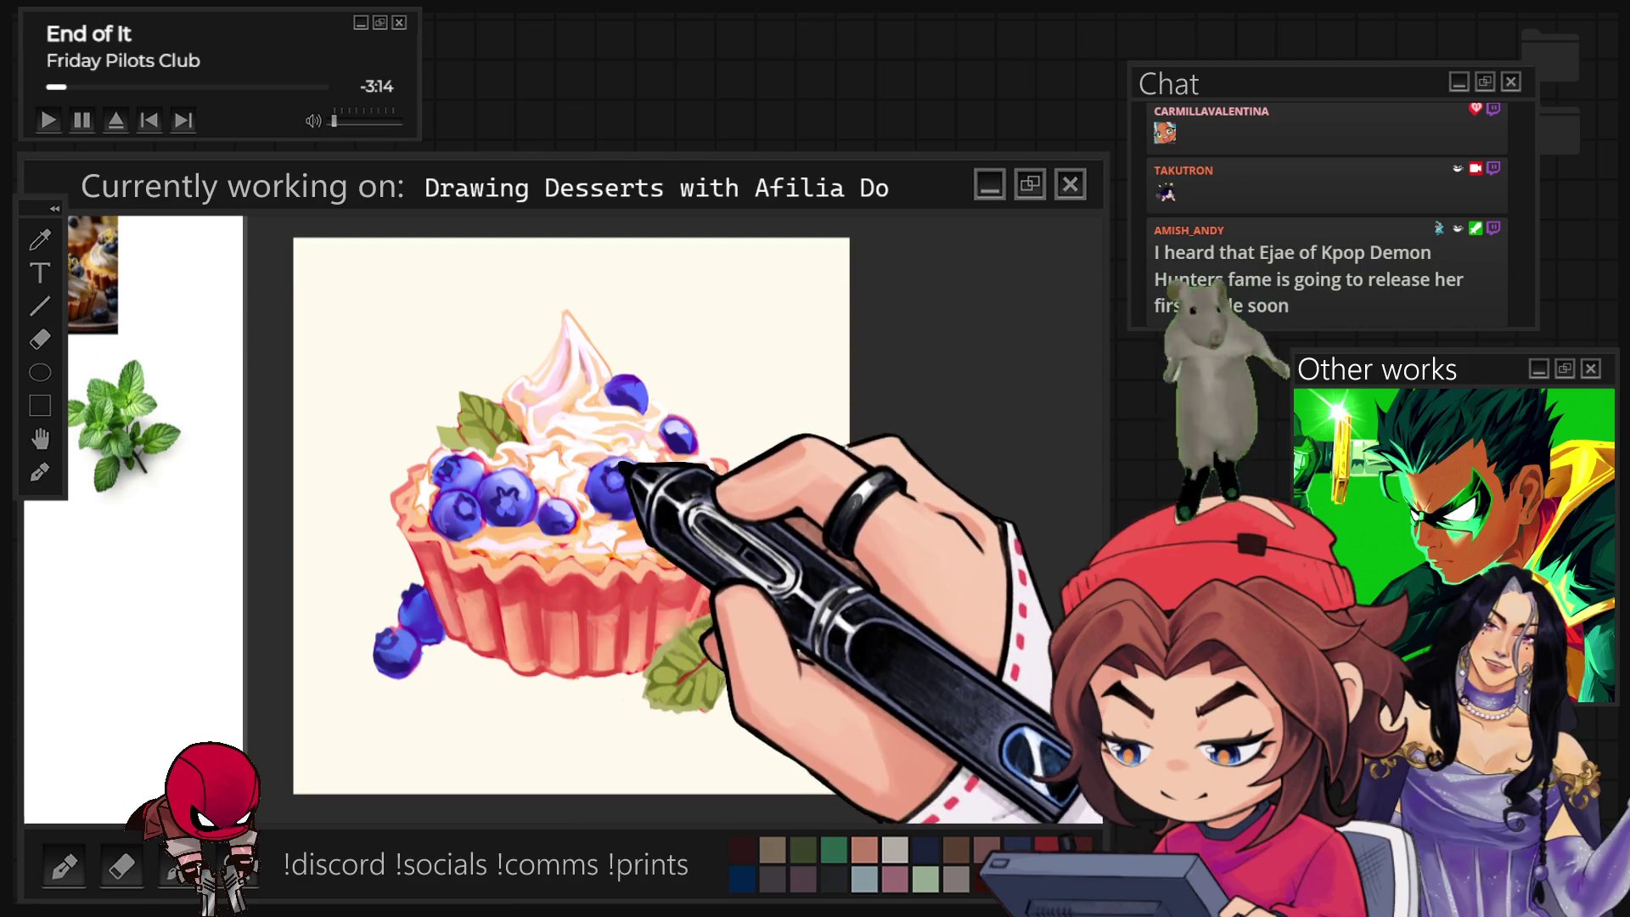
{"action": "scroll", "coordinate": [212, 391], "scroll_direction": "down", "scroll_amount": 2}
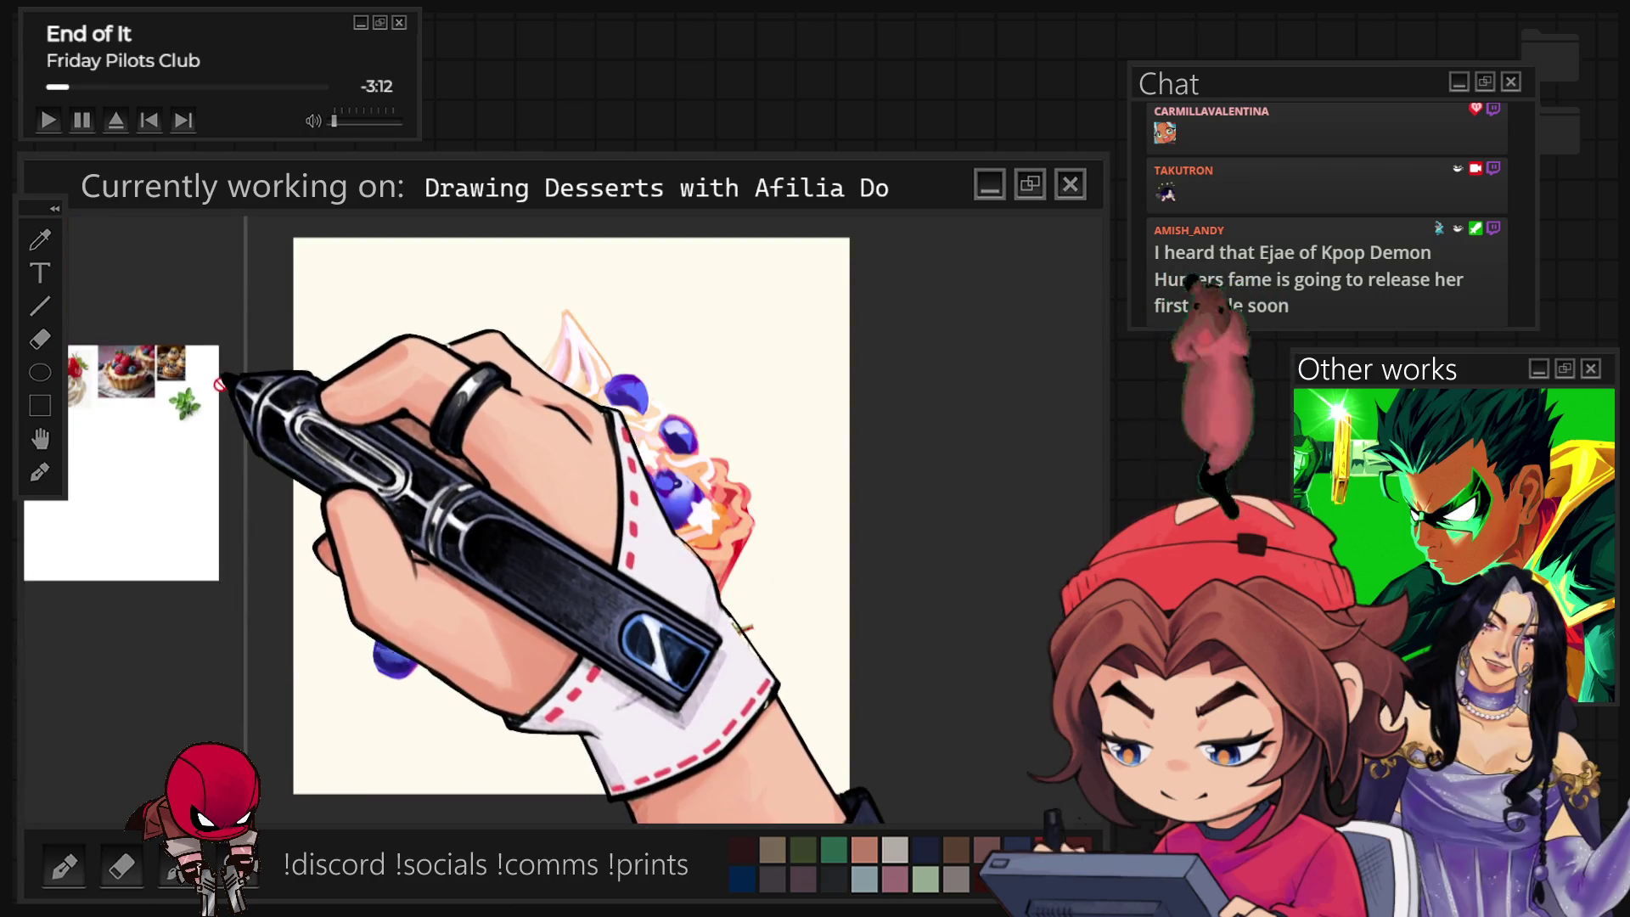
{"action": "scroll", "coordinate": [140, 433], "scroll_direction": "down", "scroll_amount": 3}
{"action": "scroll", "coordinate": [72, 471], "scroll_direction": "up", "scroll_amount": 3}
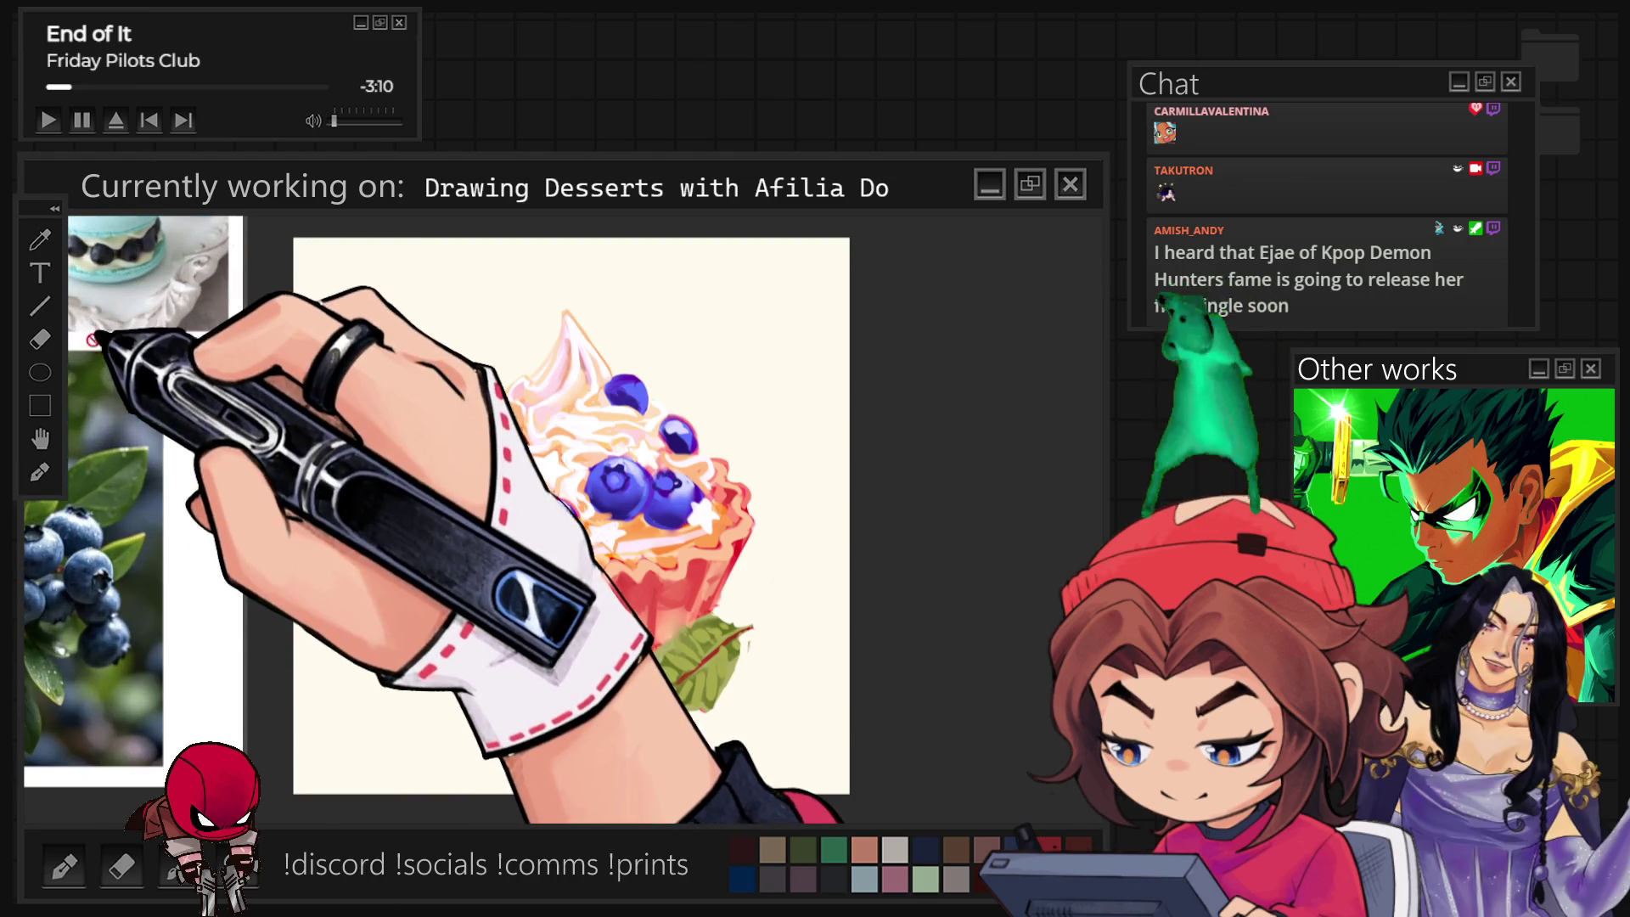
{"action": "scroll", "coordinate": [144, 364], "scroll_direction": "up", "scroll_amount": 2}
{"action": "scroll", "coordinate": [593, 597], "scroll_direction": "up", "scroll_amount": 2}
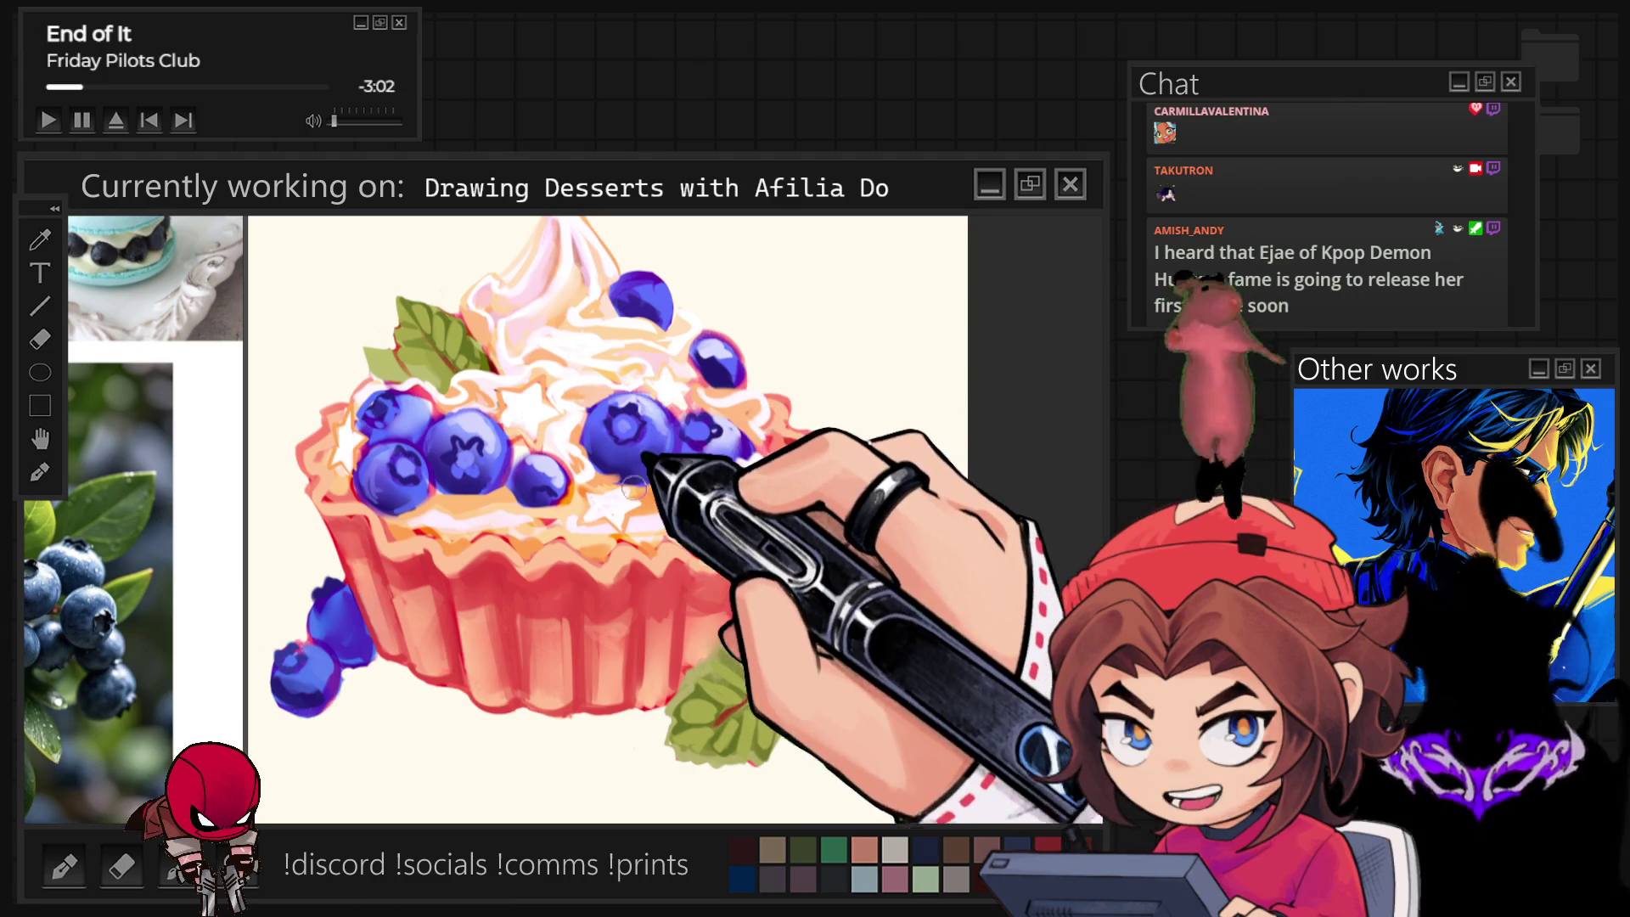
{"action": "scroll", "coordinate": [632, 388], "scroll_direction": "up", "scroll_amount": 2}
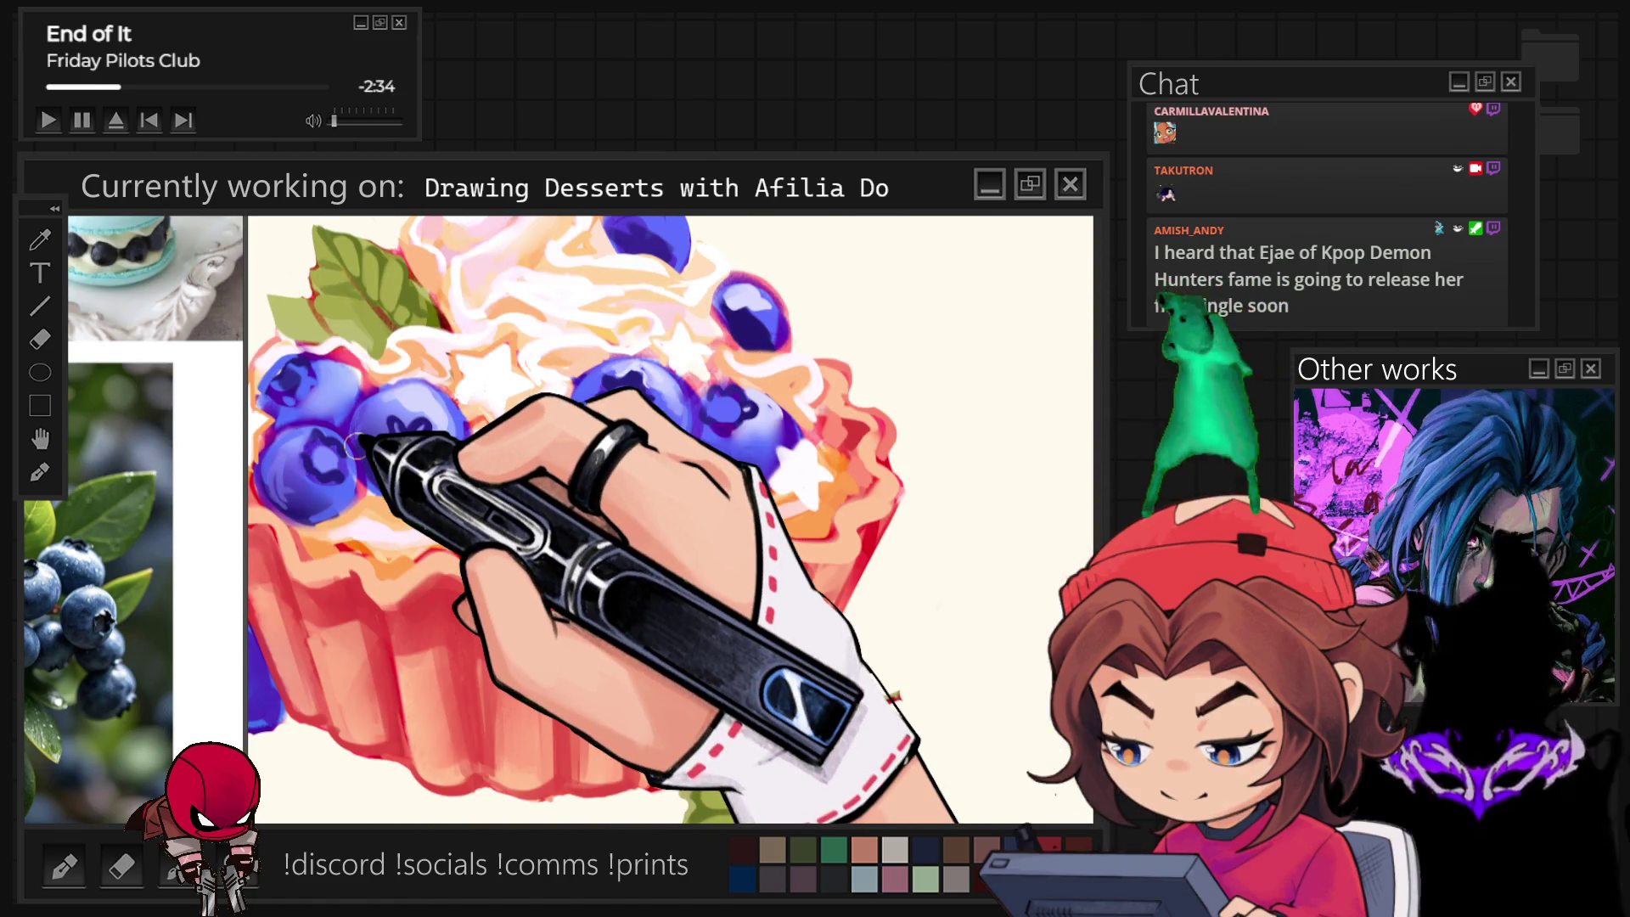
Paint a blue test blob with light strokes on the background, then undo the sketch strokes.
{"action": "mouse_move", "coordinate": [835, 249]}
{"action": "left_mouse_down"}
{"action": "mouse_move", "coordinate": [890, 250]}
{"action": "mouse_move", "coordinate": [981, 300]}
{"action": "left_mouse_up"}
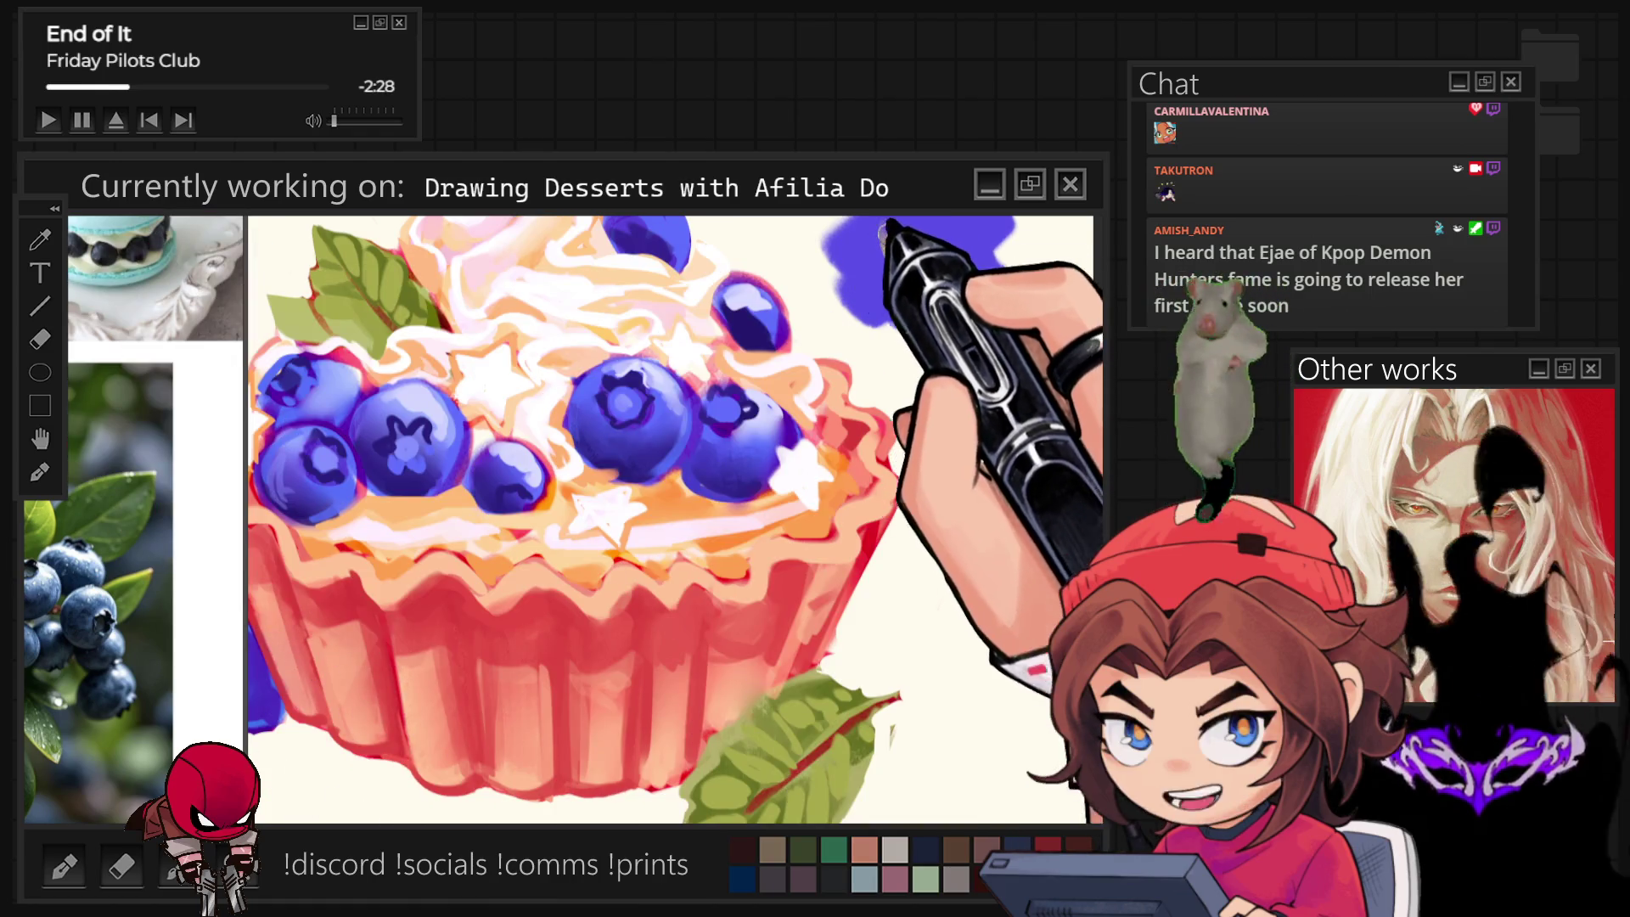
{"action": "left_click_drag", "start_coordinate": [892, 242], "coordinate": [1001, 274]}
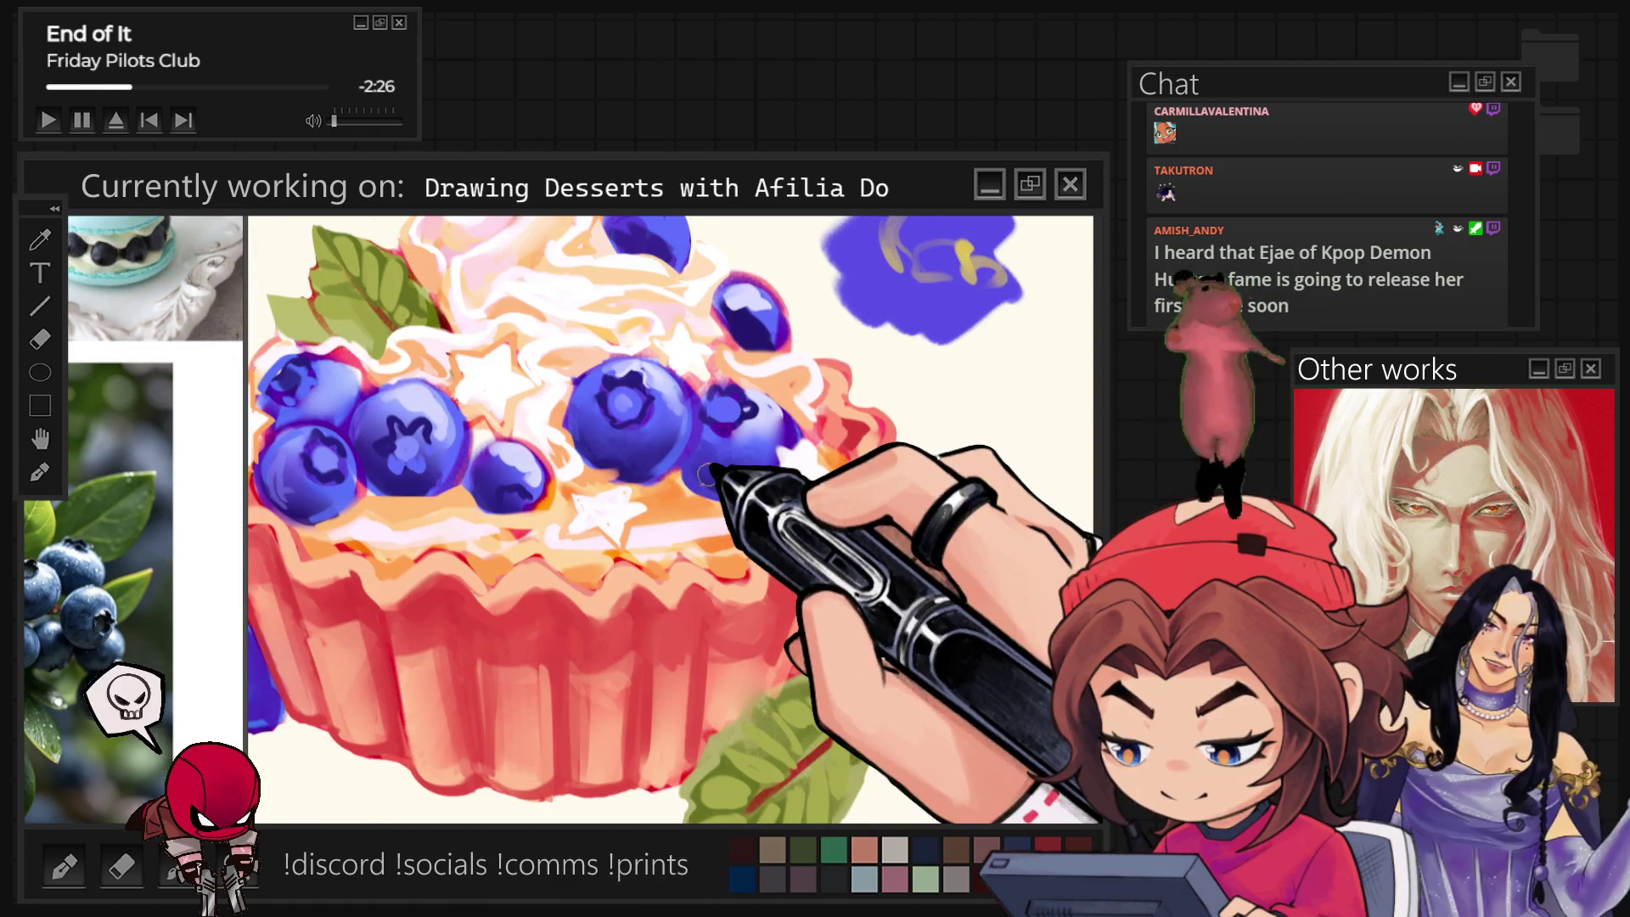
{"action": "key", "text": "ctrl+z"}
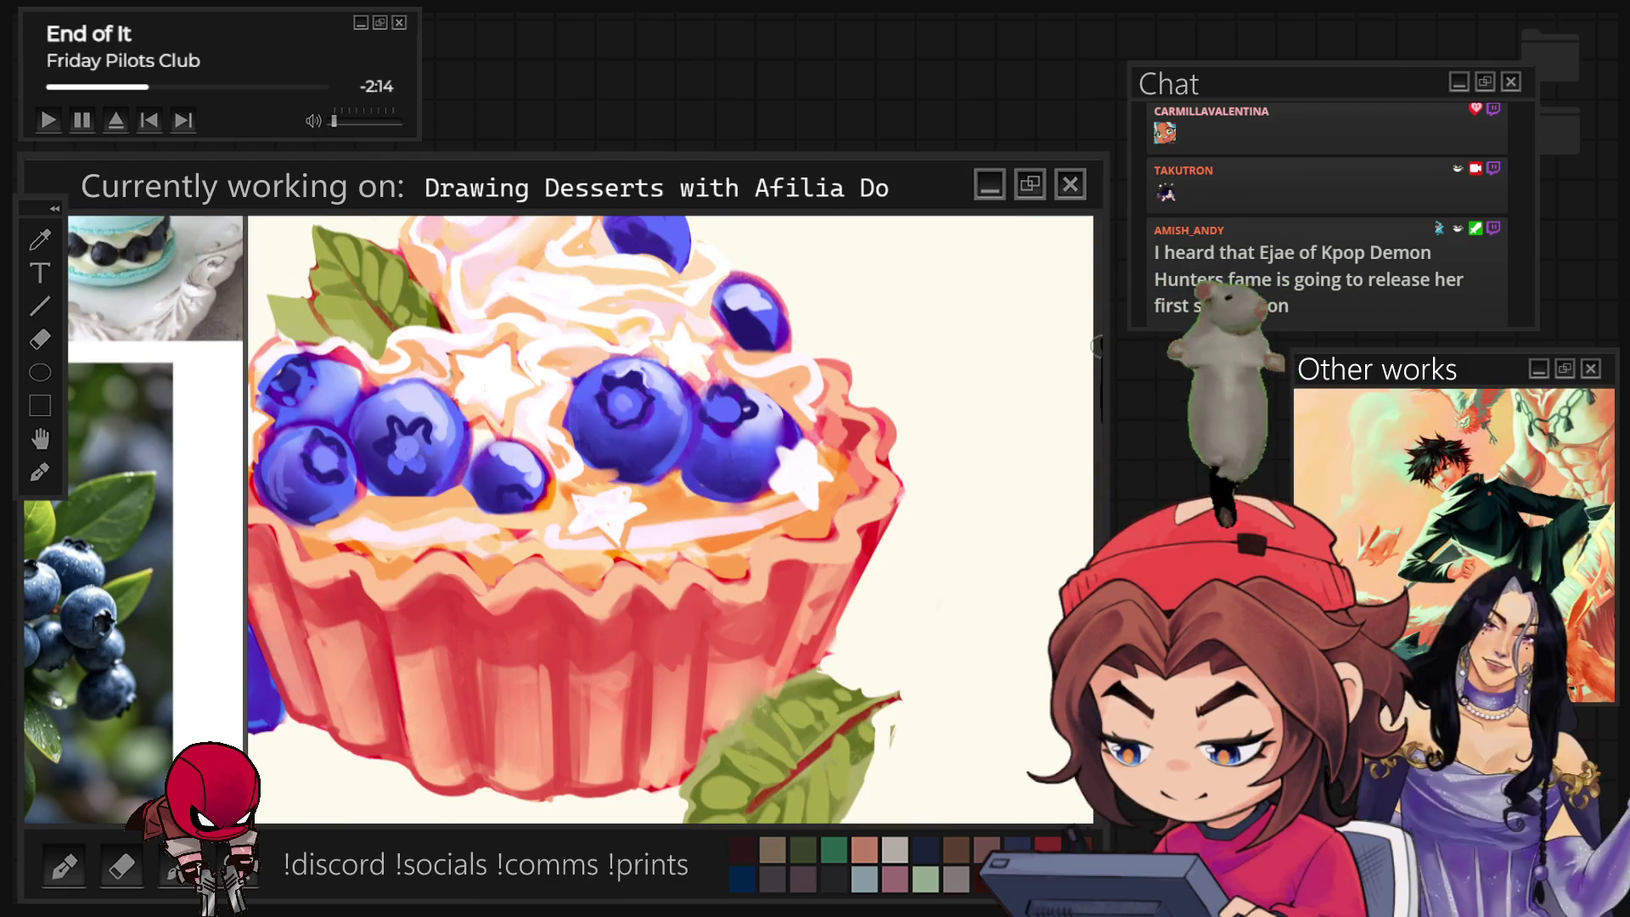
Sample the red of the tart's edge and brush vertical red ridge strokes onto the shell.
{"action": "left_click", "coordinate": [862, 452], "text": "ctrl"}
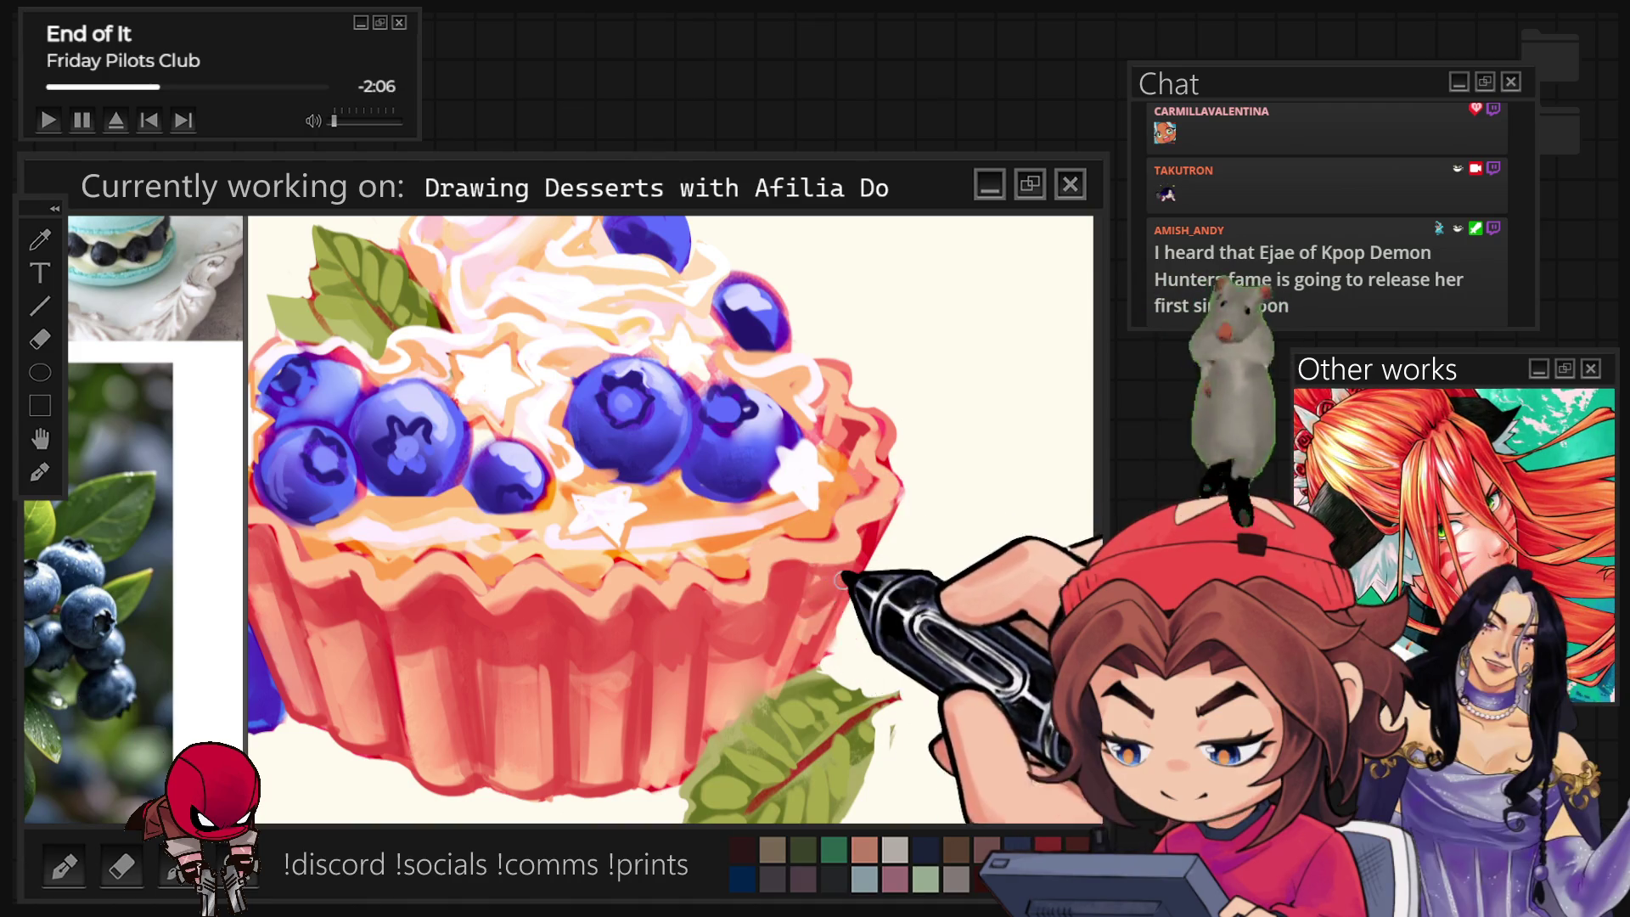
{"action": "left_click", "coordinate": [869, 529], "text": "ctrl"}
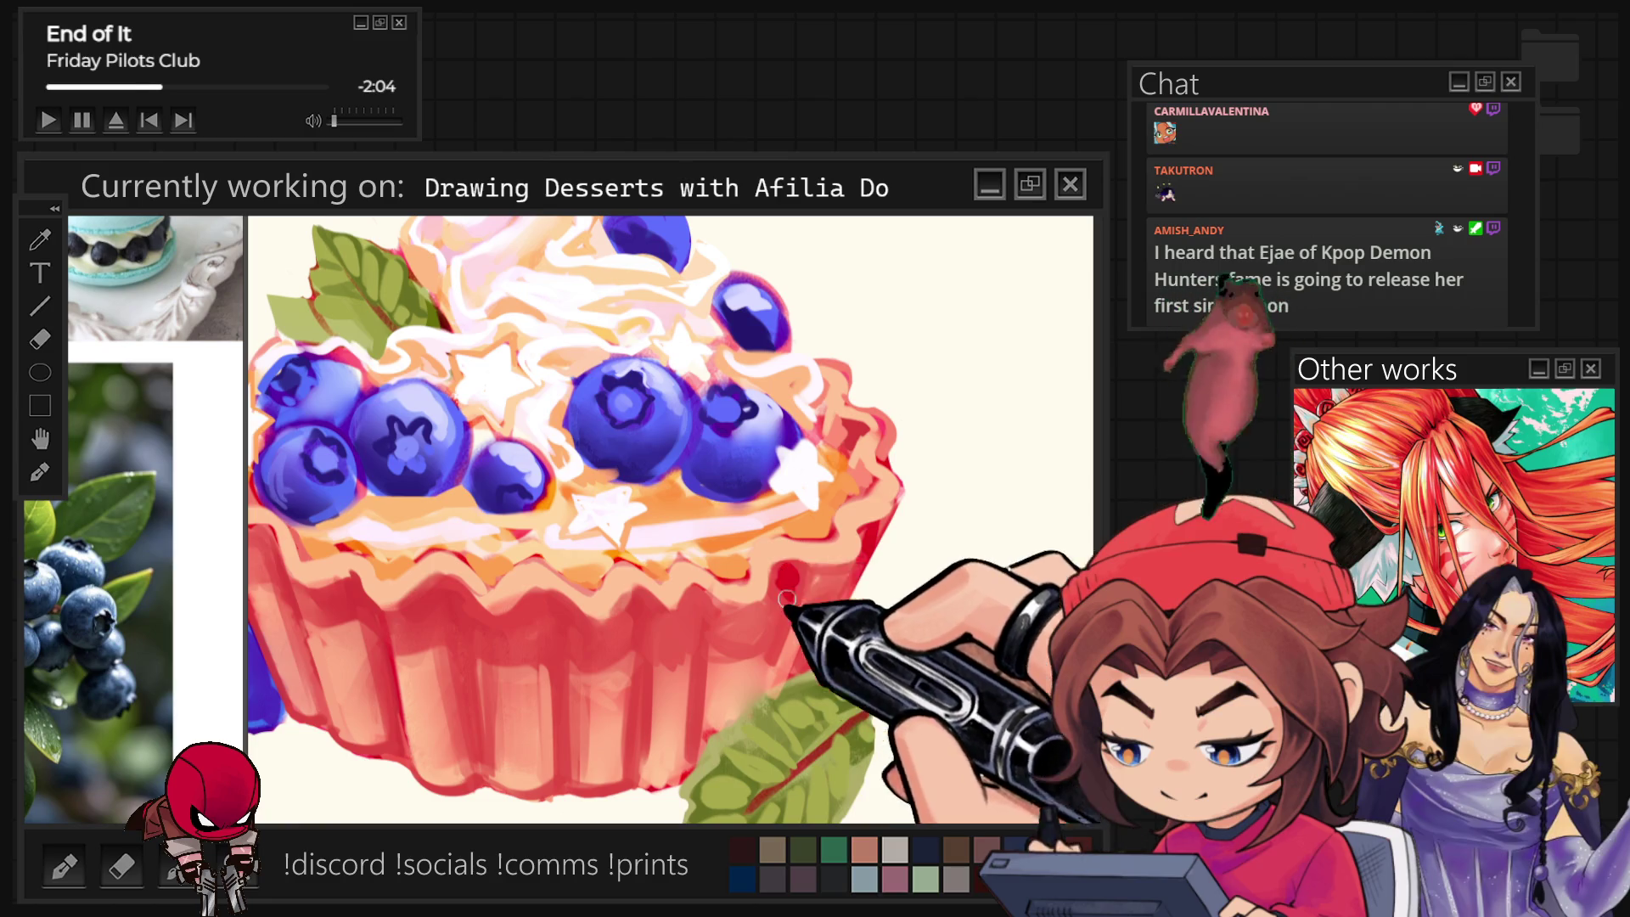
{"action": "left_click_drag", "start_coordinate": [635, 630], "coordinate": [639, 580]}
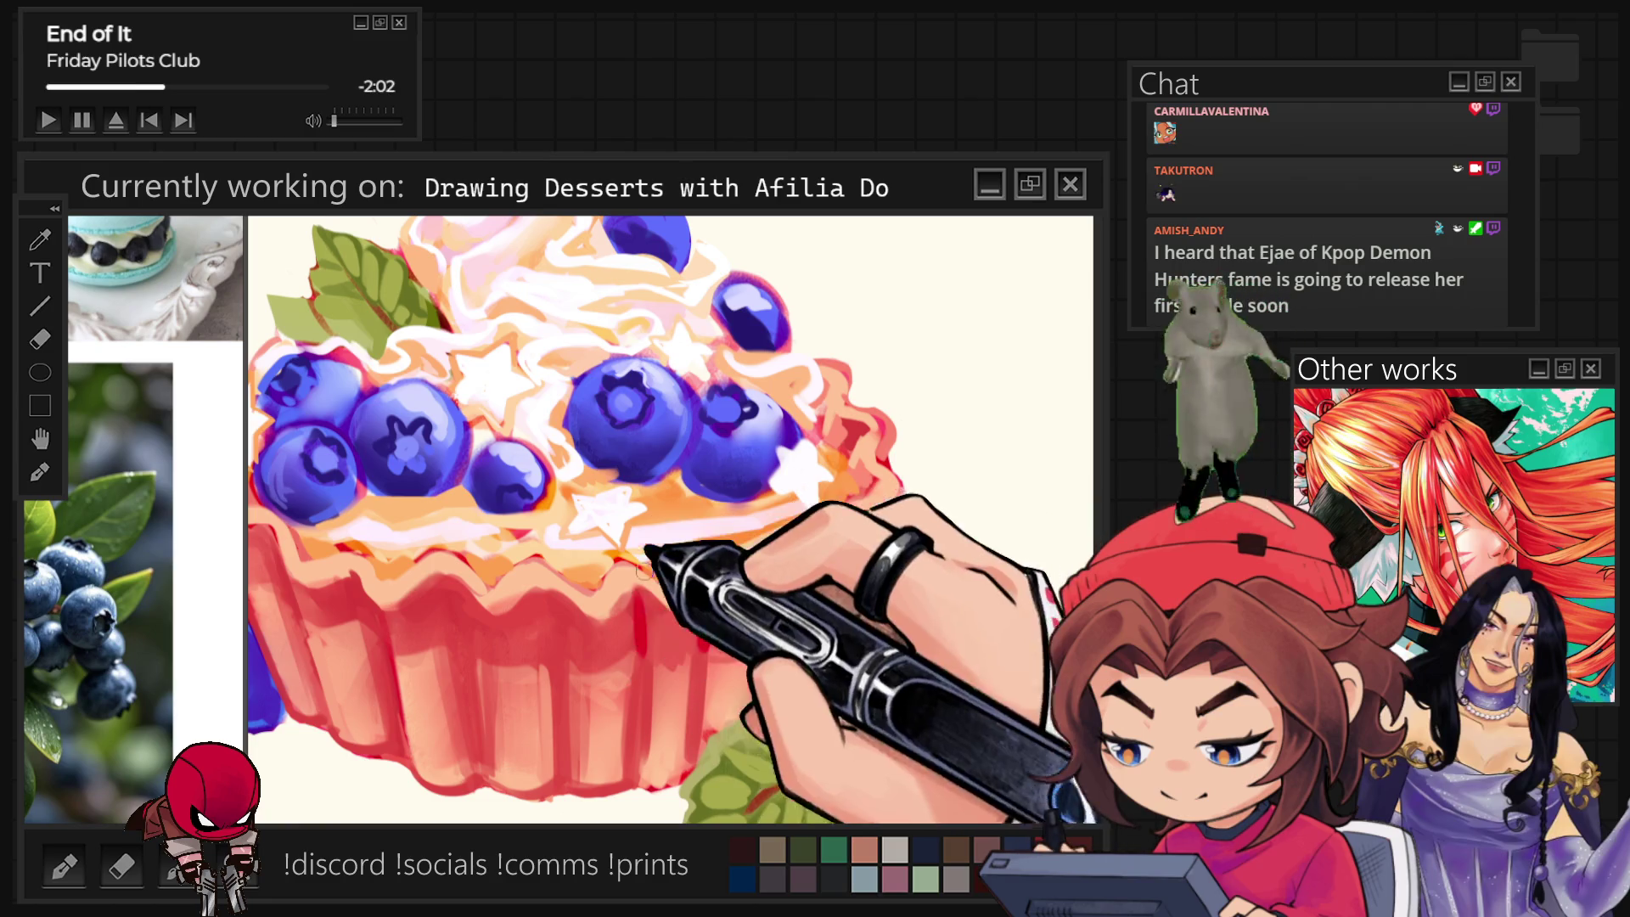
{"action": "left_click_drag", "start_coordinate": [701, 637], "coordinate": [696, 531]}
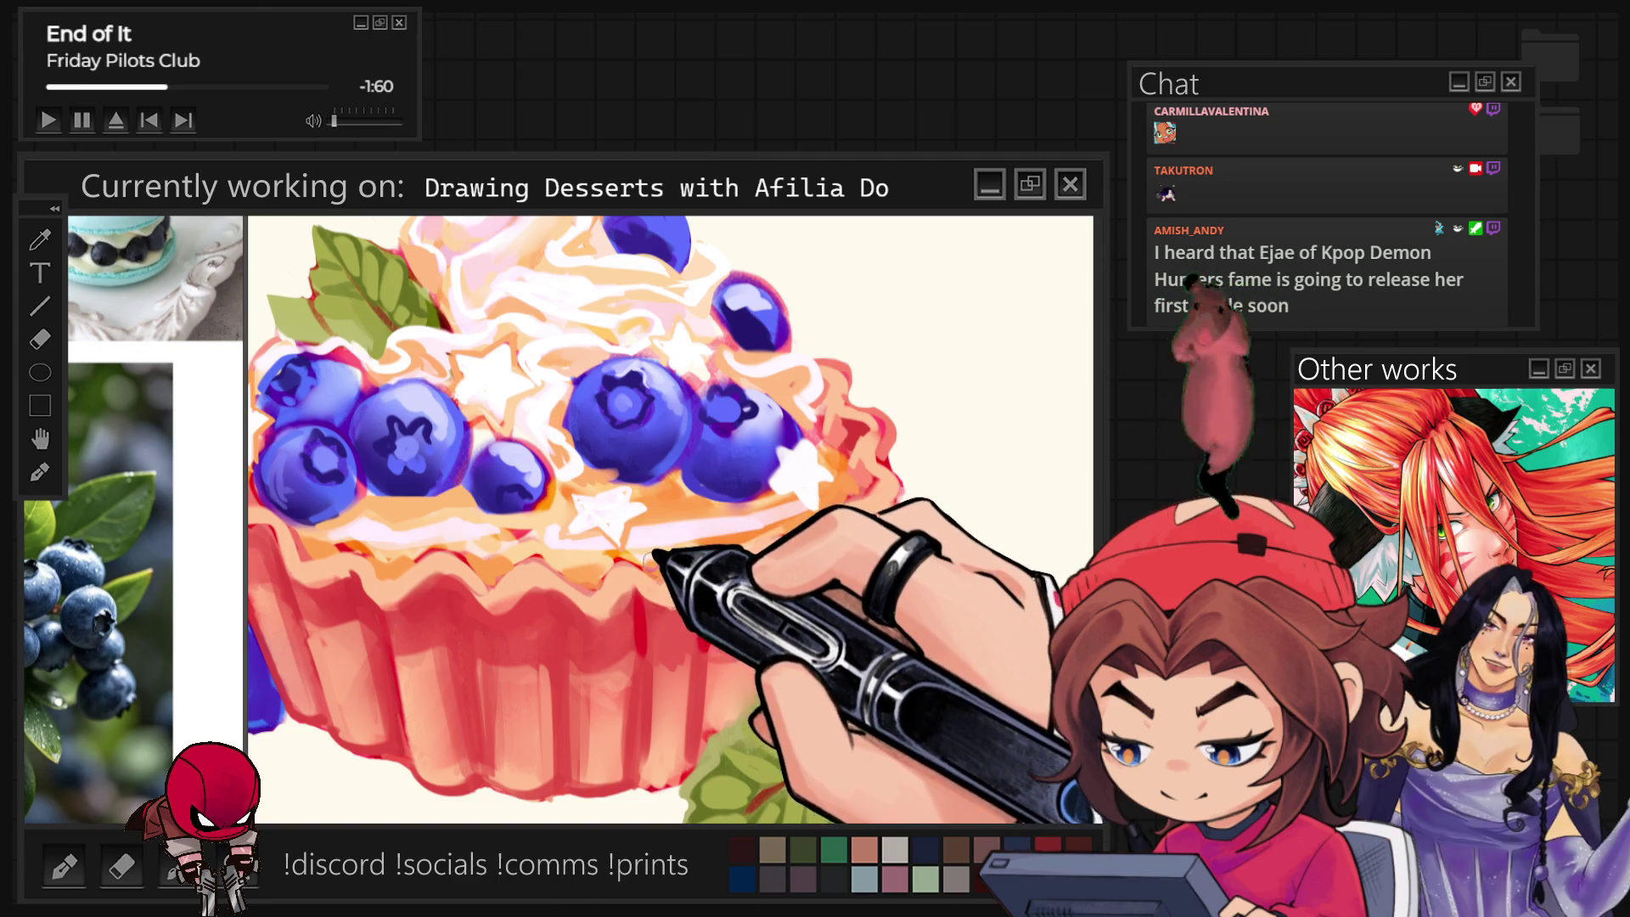
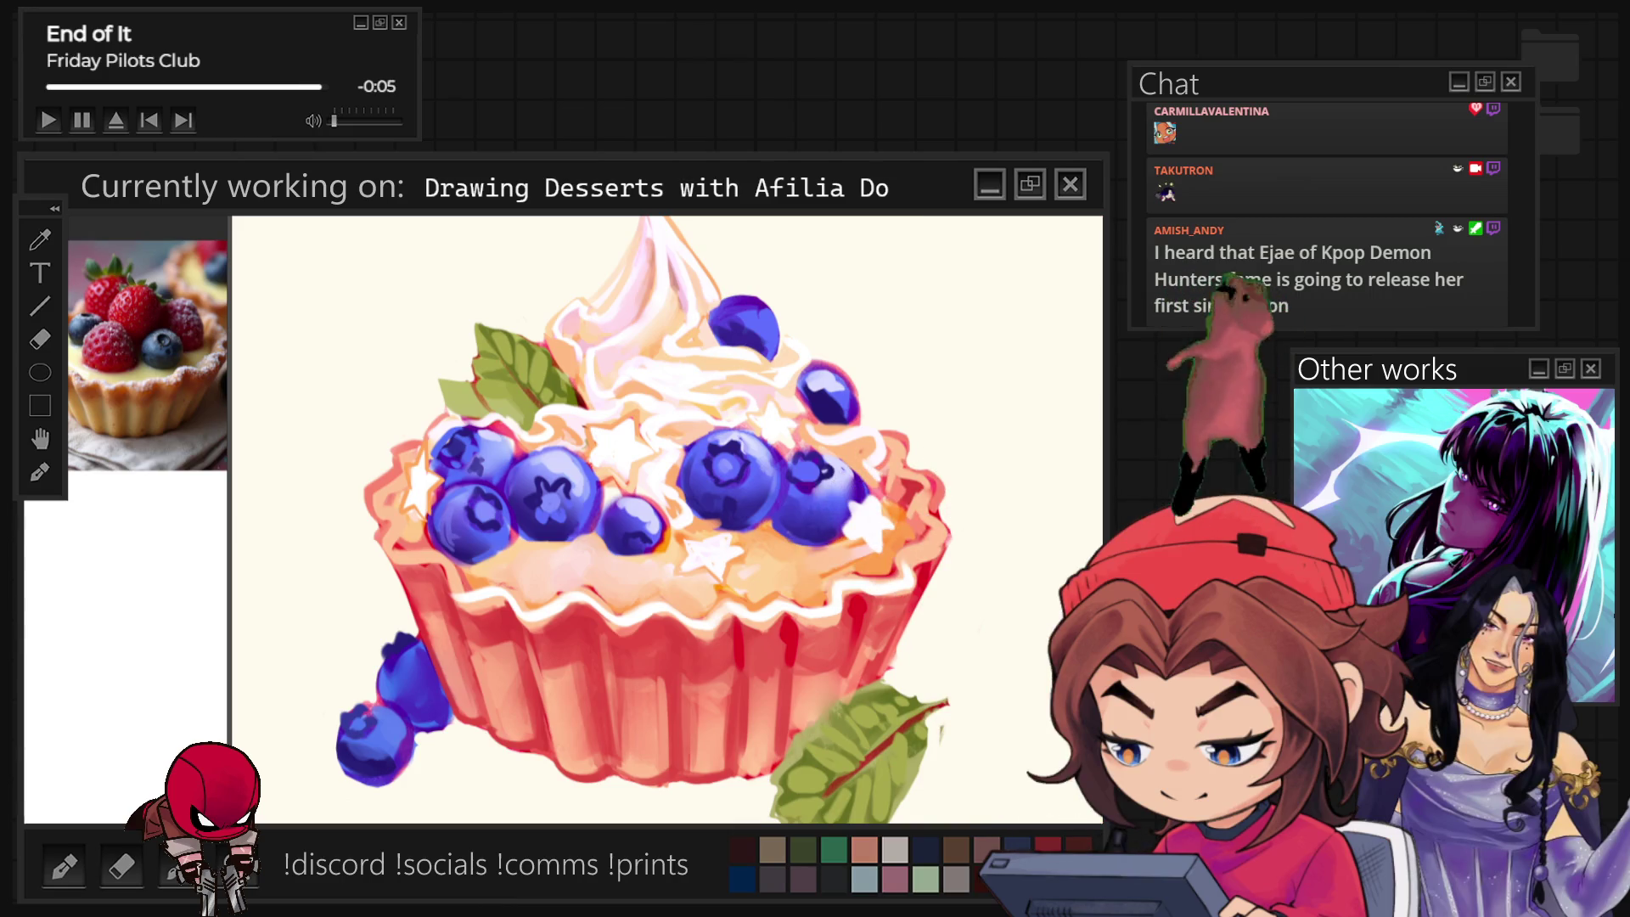
Tilt the canvas toward the tart, return it upright and enlarge the brush for highlight work.
{"action": "left_click_drag", "start_coordinate": [687, 535], "coordinate": [614, 486]}
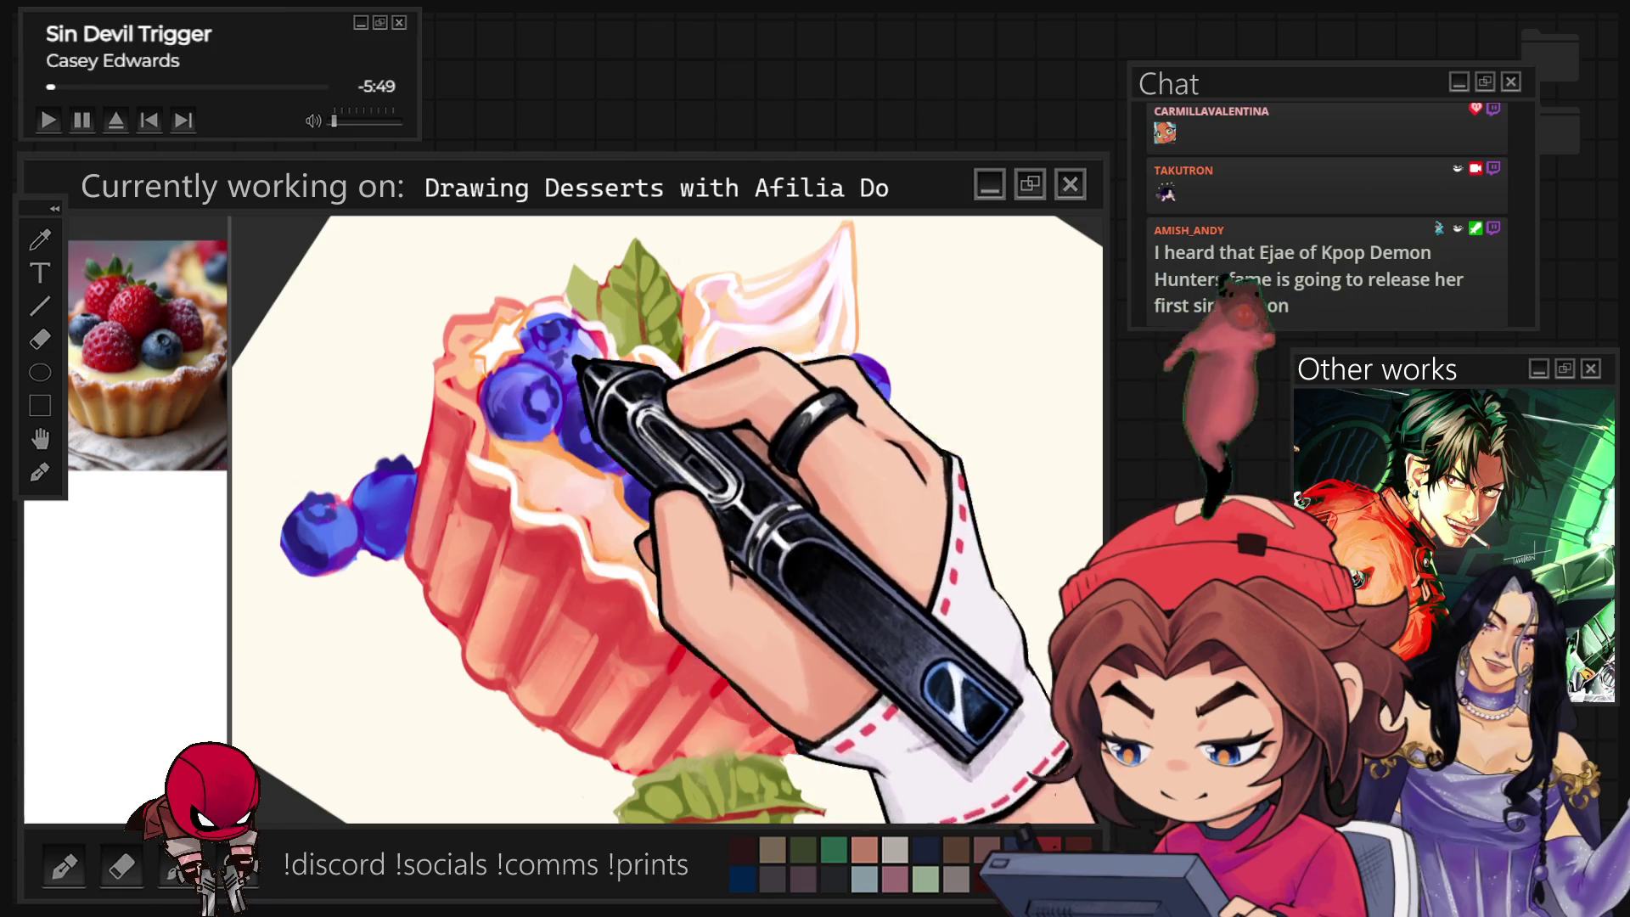
{"action": "key", "text": "5"}
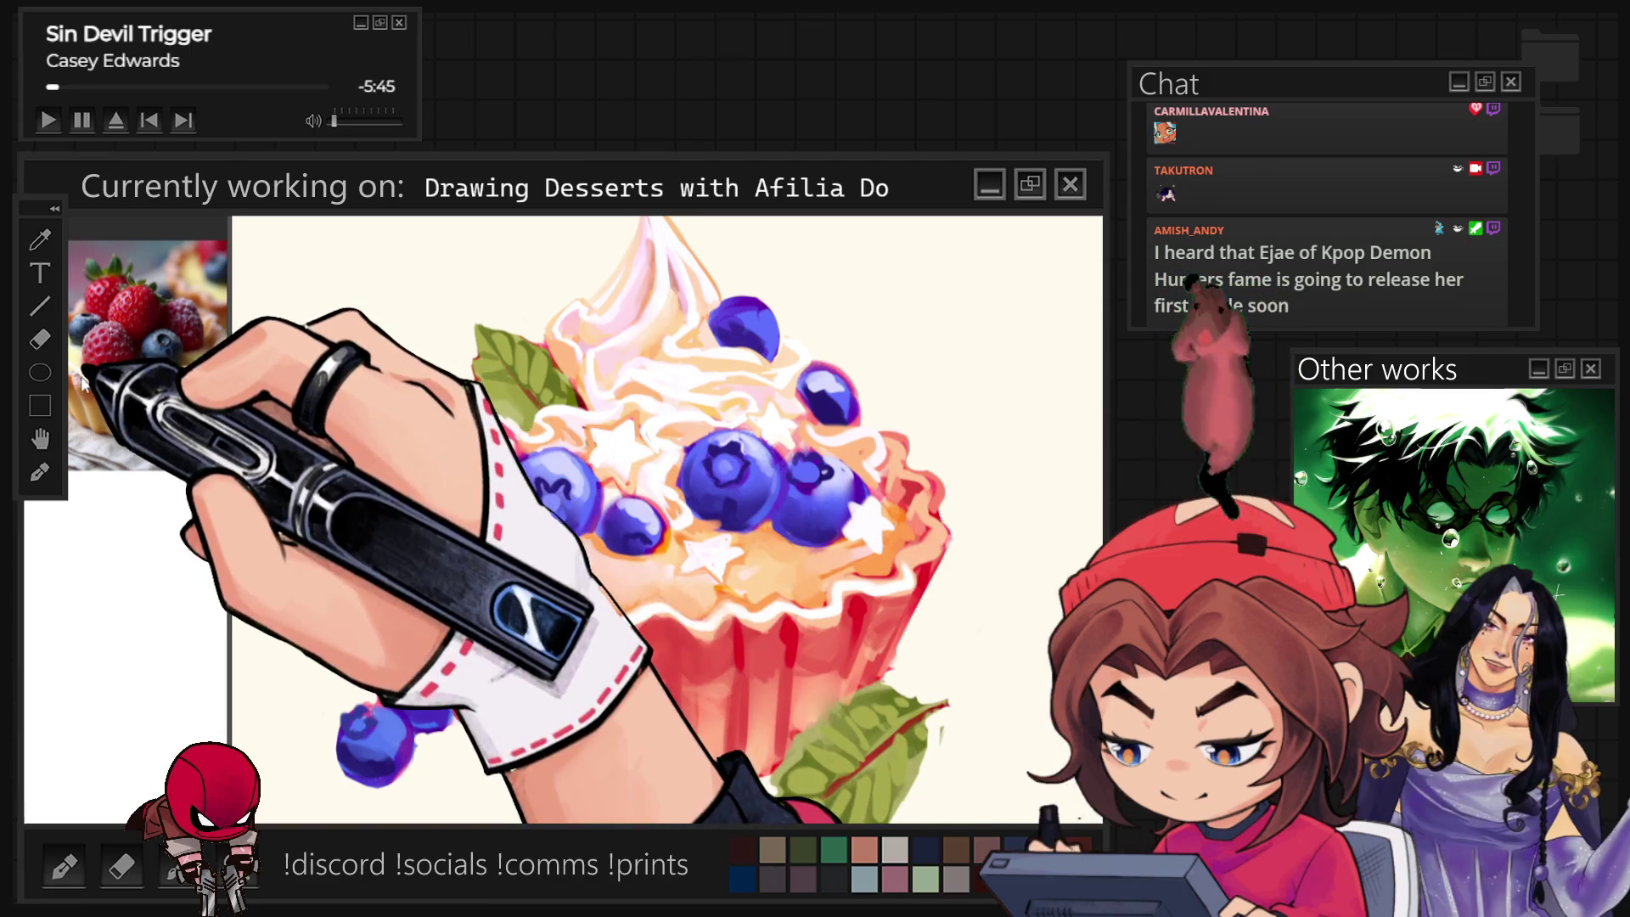
{"action": "key", "text": "bracketright"}
{"action": "key", "text": "bracketright"}
{"action": "key", "text": "bracketright"}
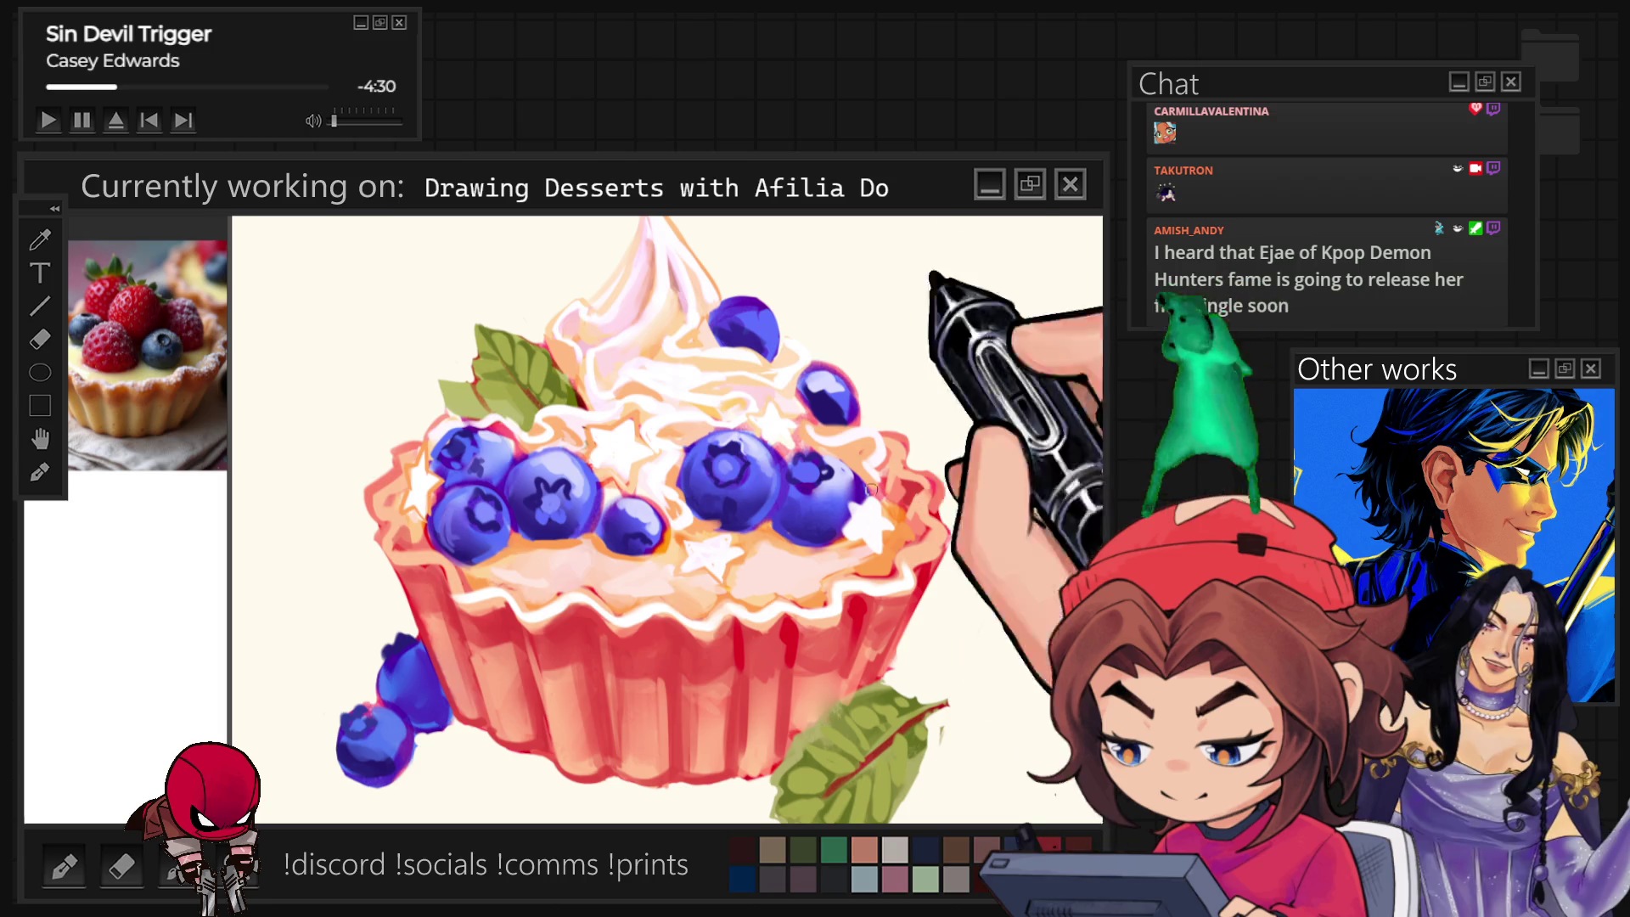
{"action": "scroll", "coordinate": [944, 613], "scroll_direction": "up", "scroll_amount": 2}
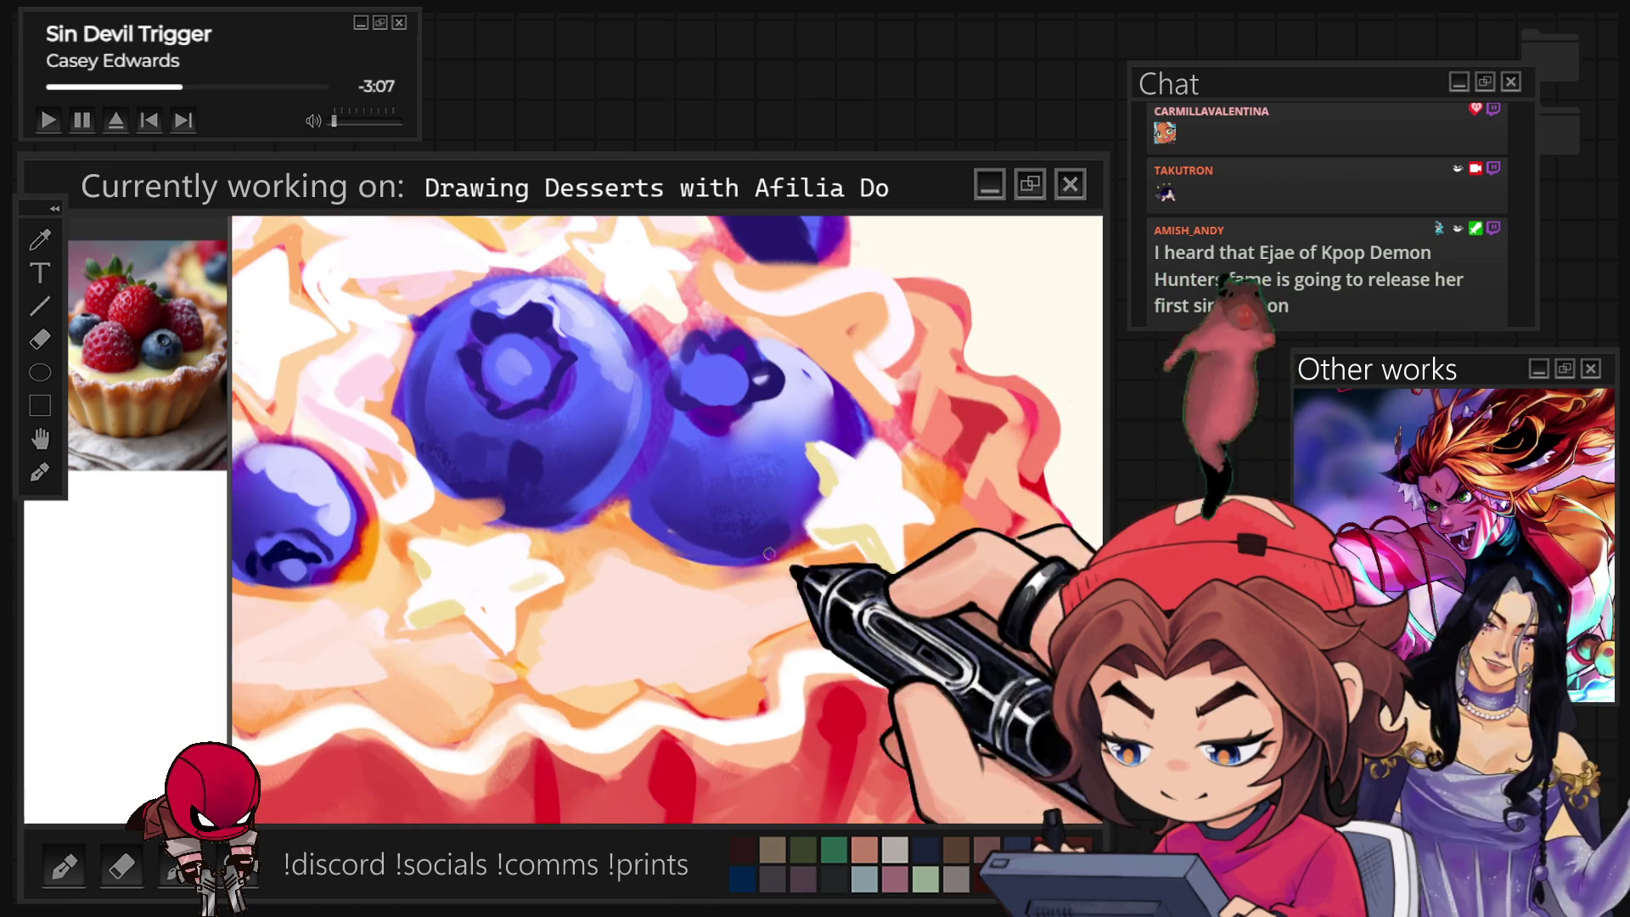
Dab white highlight dots and a curved shine onto the large blueberry.
{"action": "left_click", "coordinate": [687, 479]}
{"action": "left_click", "coordinate": [747, 471]}
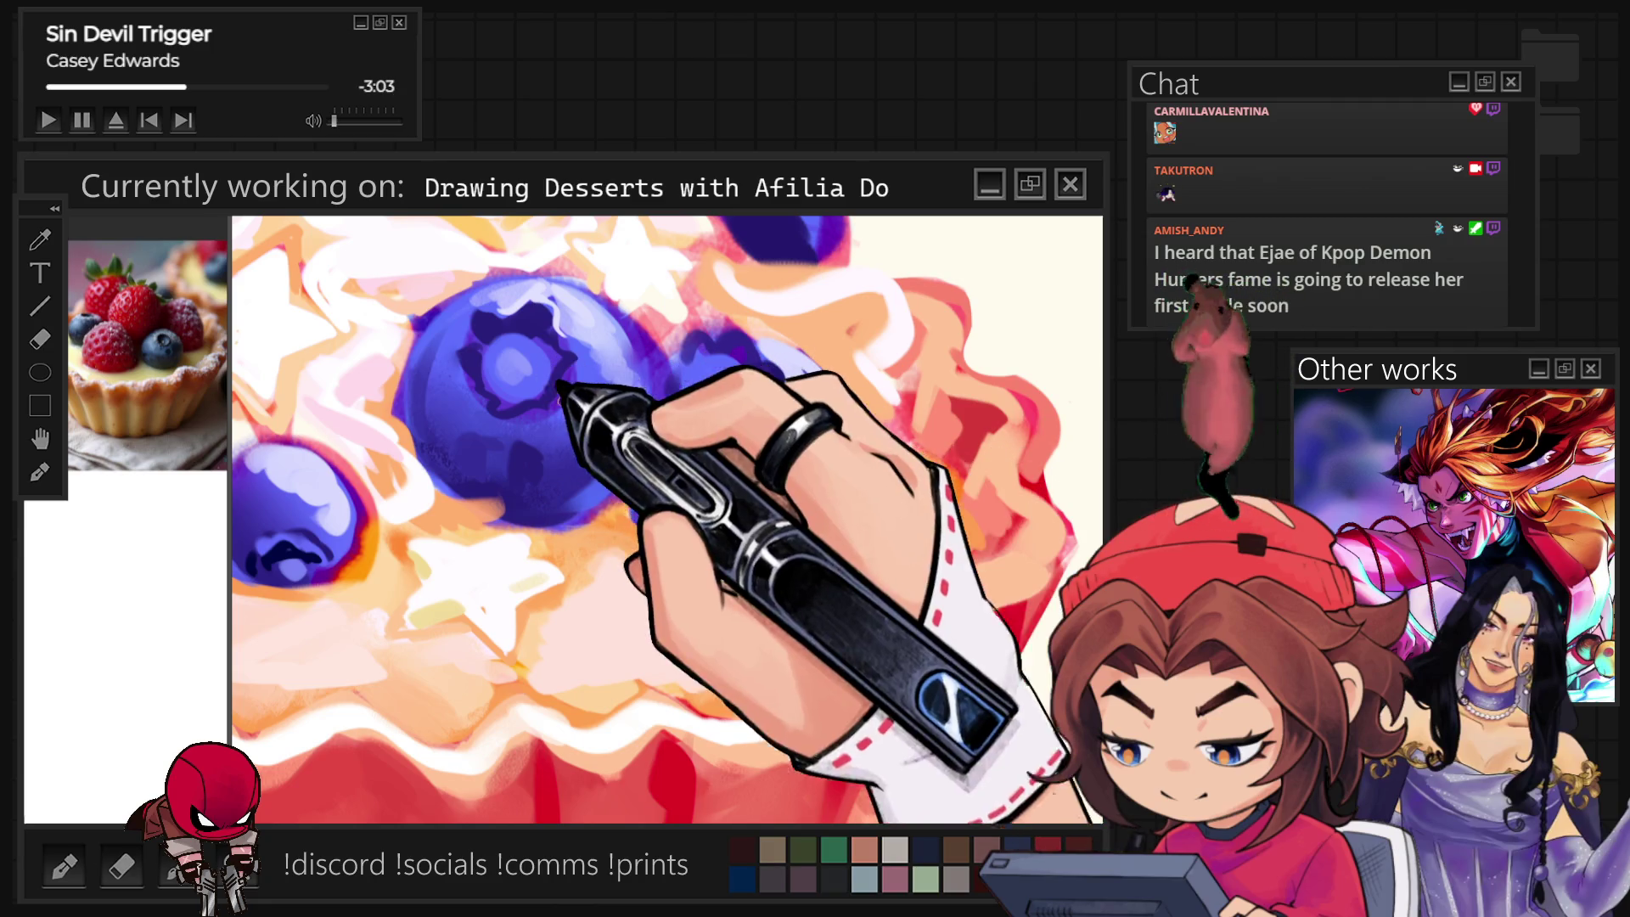
{"action": "left_click", "coordinate": [613, 397]}
{"action": "left_click", "coordinate": [567, 449]}
{"action": "left_click_drag", "start_coordinate": [622, 433], "coordinate": [603, 469]}
Zoom out to see the whole tart before bringing up the blueberry reference.
{"action": "key", "text": "ctrl+0"}
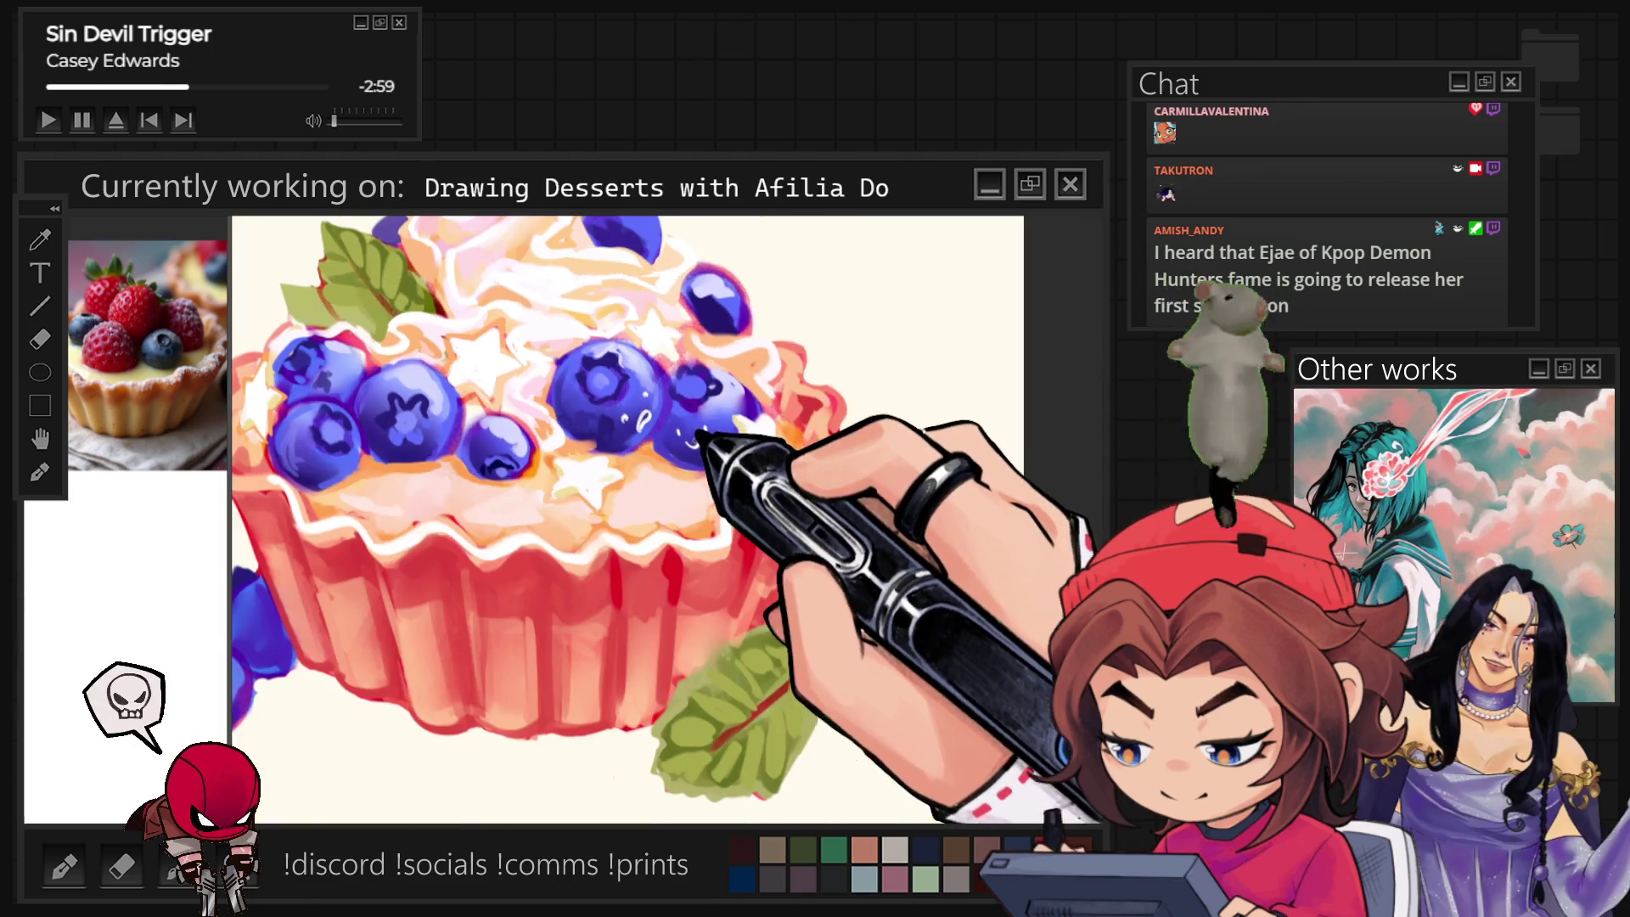
{"action": "key", "text": "ctrl+minus"}
{"action": "scroll", "coordinate": [761, 449], "scroll_direction": "down", "scroll_amount": 2}
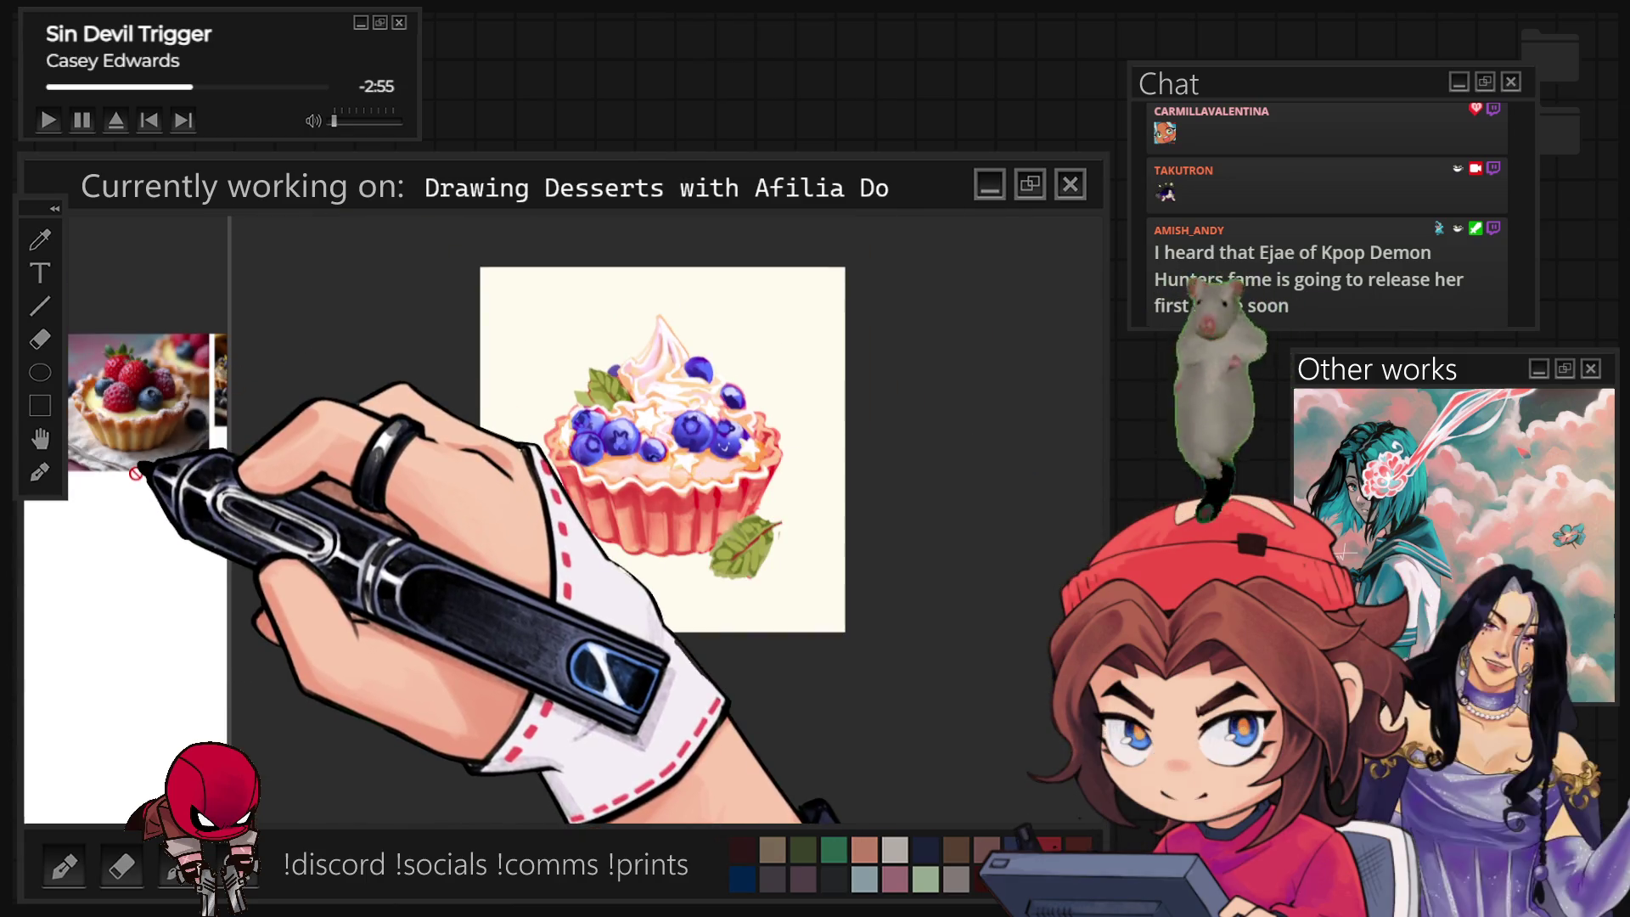
{"action": "scroll", "coordinate": [134, 478], "scroll_direction": "down", "scroll_amount": 2}
{"action": "scroll", "coordinate": [57, 474], "scroll_direction": "down", "scroll_amount": 2}
{"action": "scroll", "coordinate": [50, 540], "scroll_direction": "up", "scroll_amount": 3}
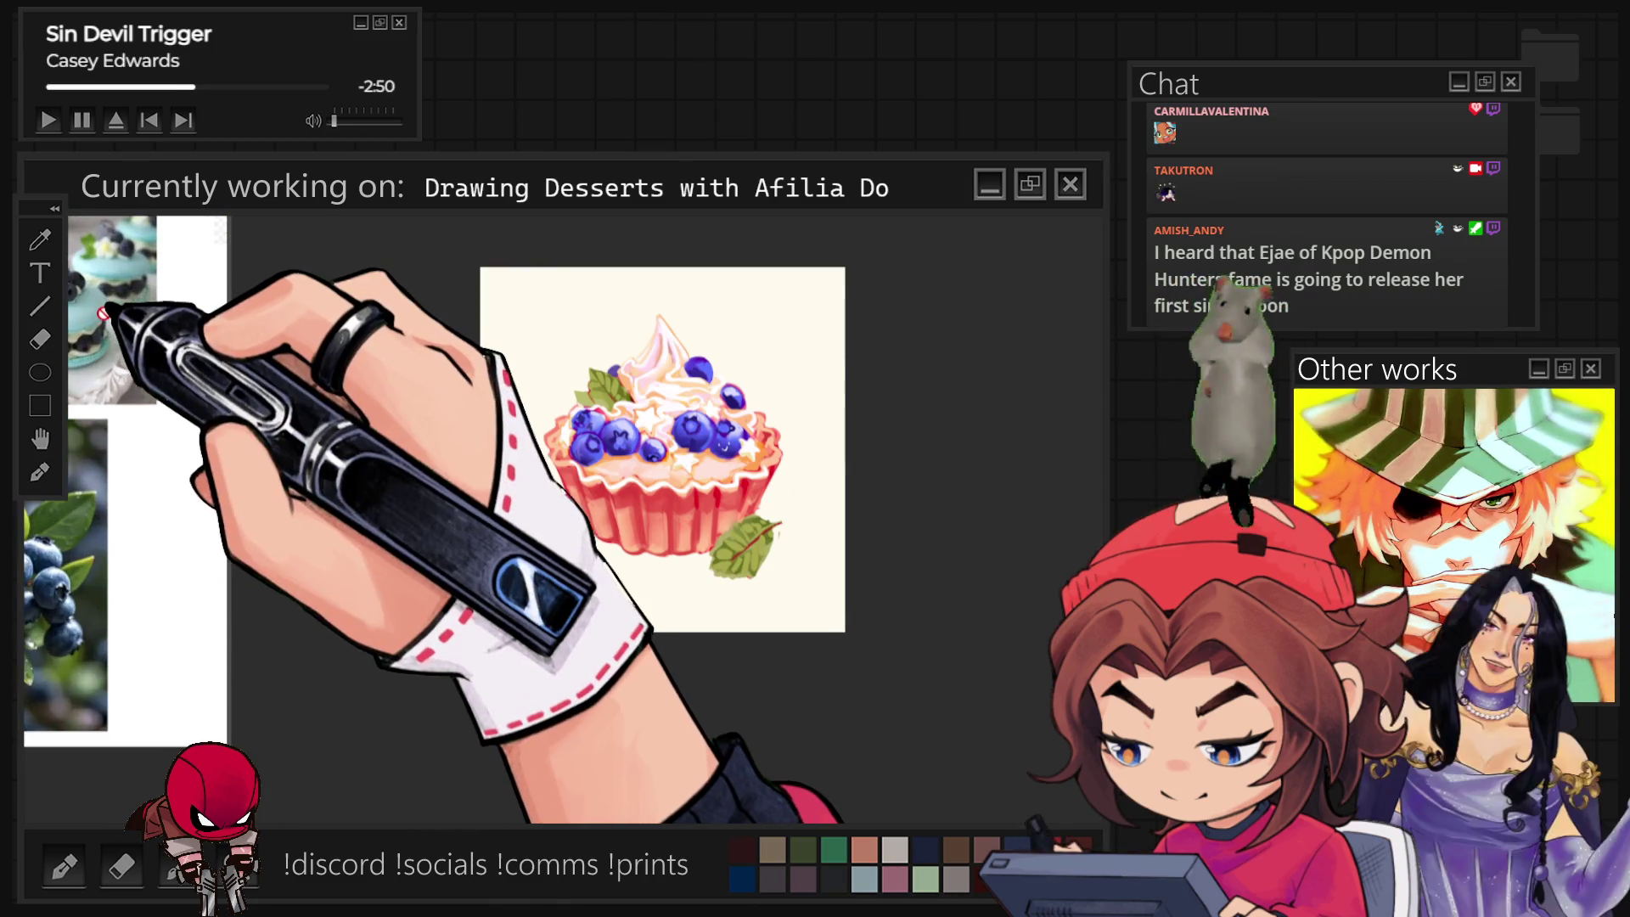
{"action": "scroll", "coordinate": [65, 666], "scroll_direction": "up", "scroll_amount": 2}
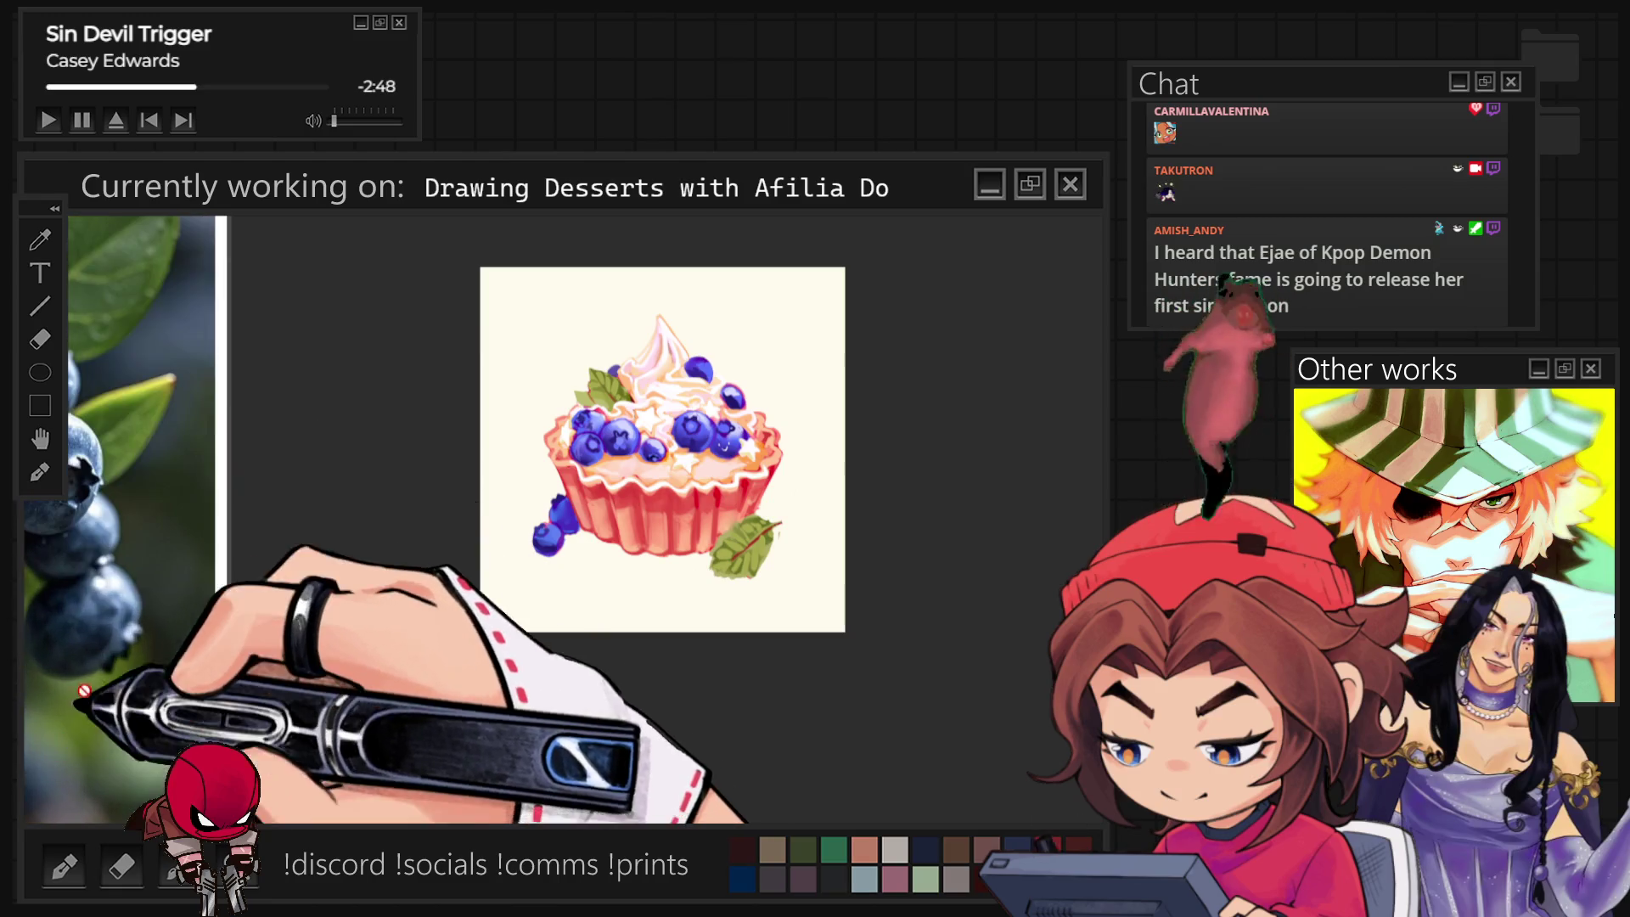
{"action": "scroll", "coordinate": [173, 508], "scroll_direction": "up", "scroll_amount": 2}
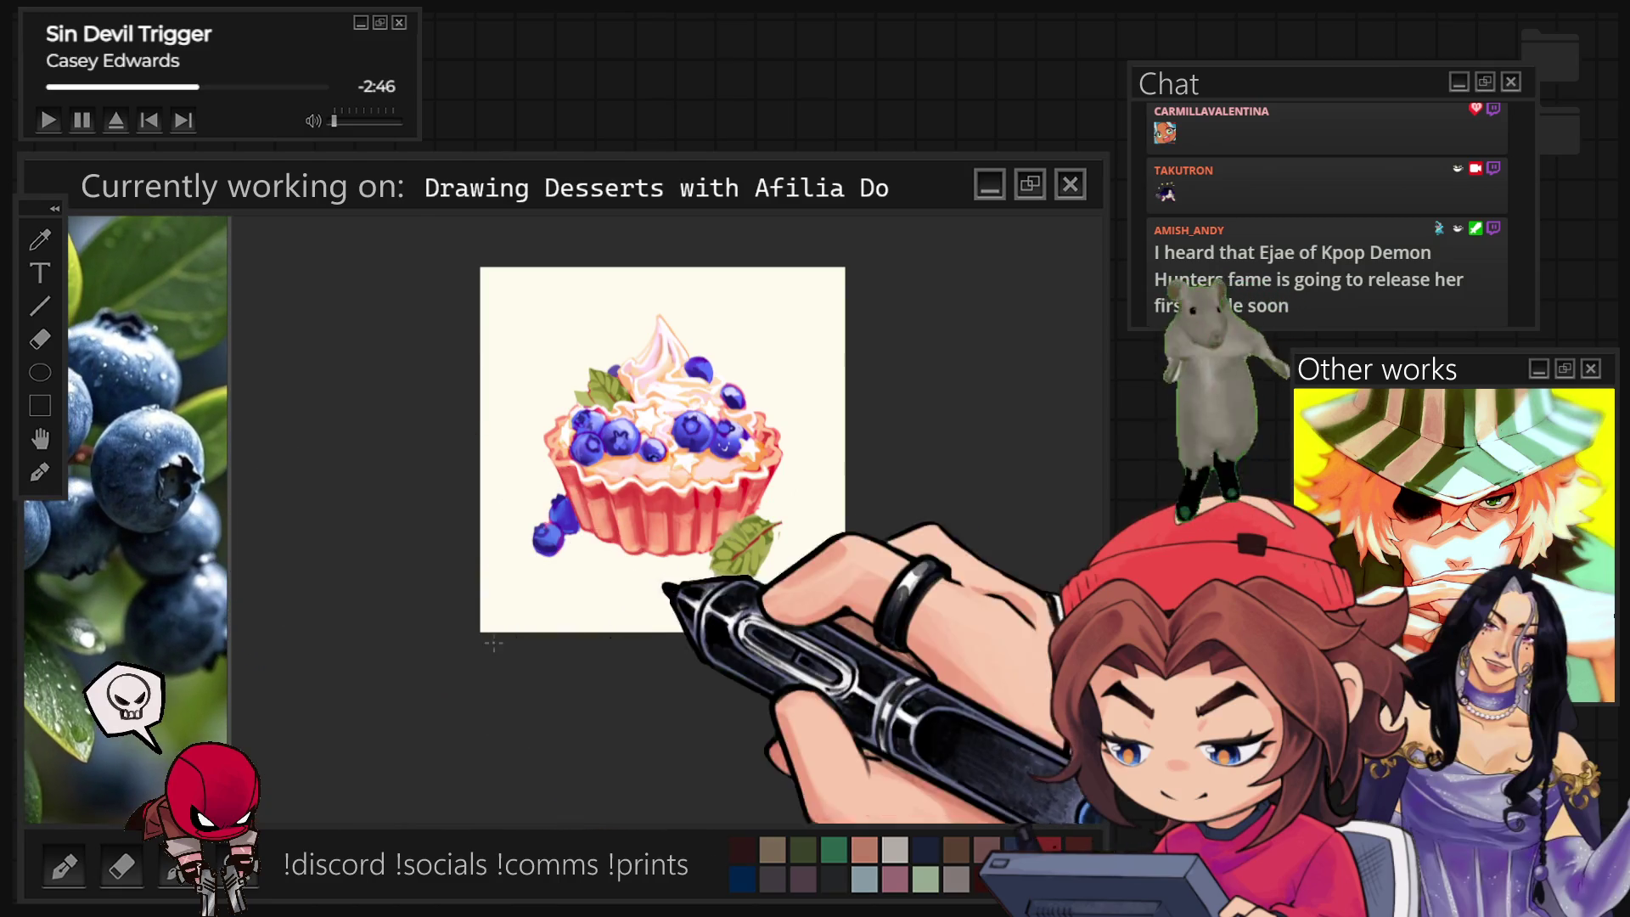
{"action": "scroll", "coordinate": [747, 327], "scroll_direction": "up", "scroll_amount": 2}
{"action": "scroll", "coordinate": [764, 437], "scroll_direction": "up", "scroll_amount": 2}
{"action": "scroll", "coordinate": [745, 434], "scroll_direction": "up", "scroll_amount": 2}
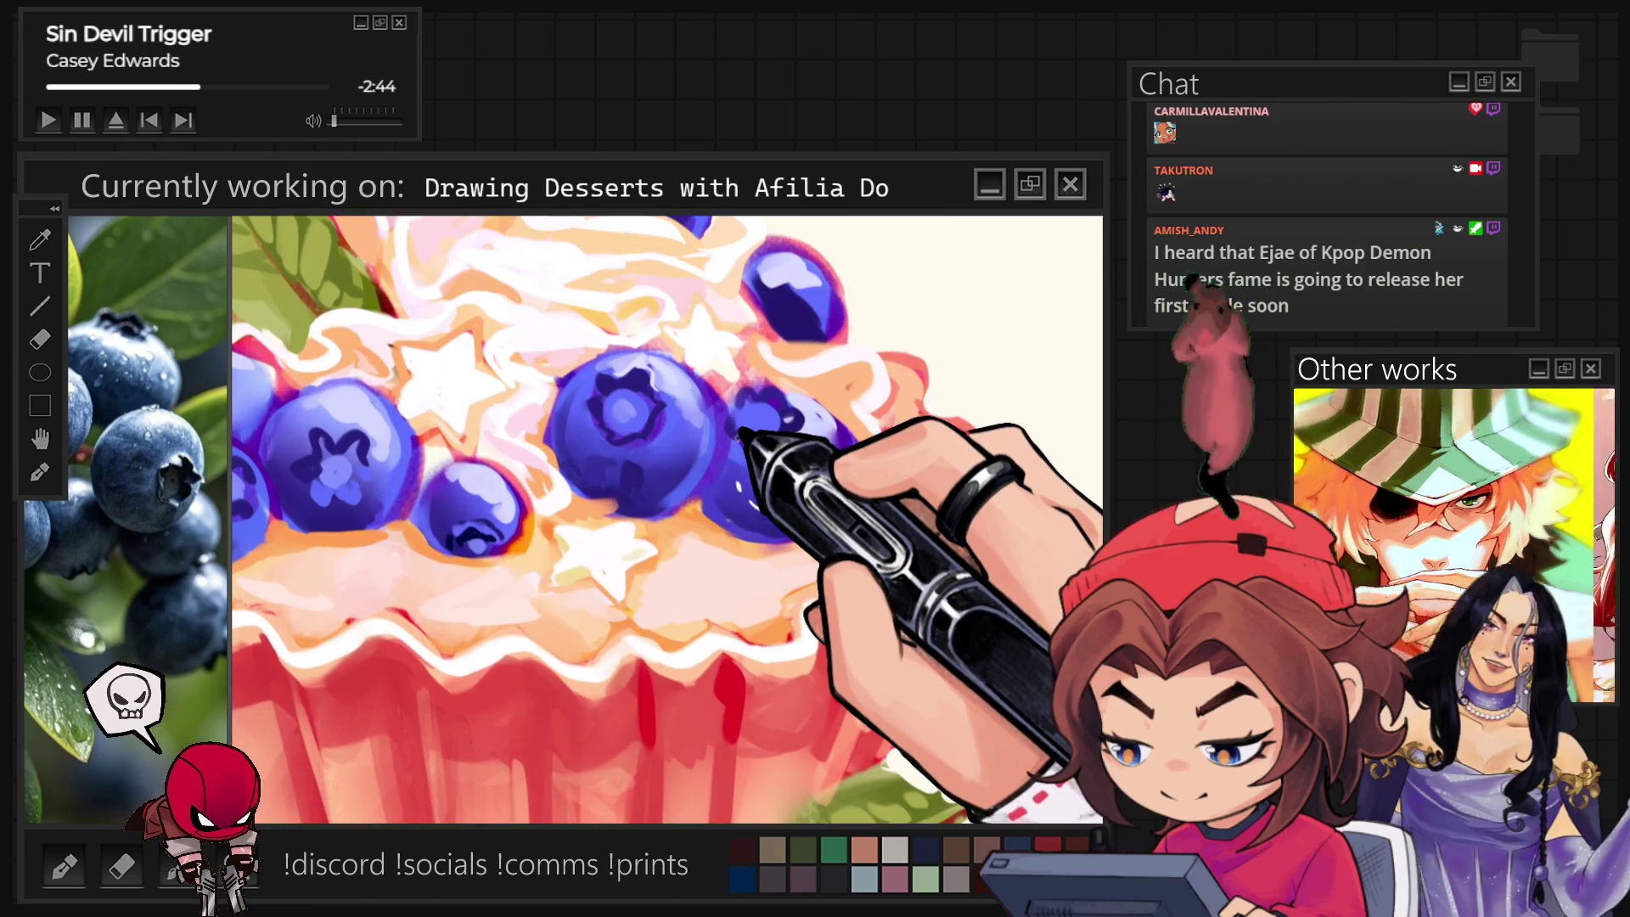
Lighten the cream near the star and paint small dots and curved marks on the right blueberry.
{"action": "left_click_drag", "start_coordinate": [747, 455], "coordinate": [672, 494]}
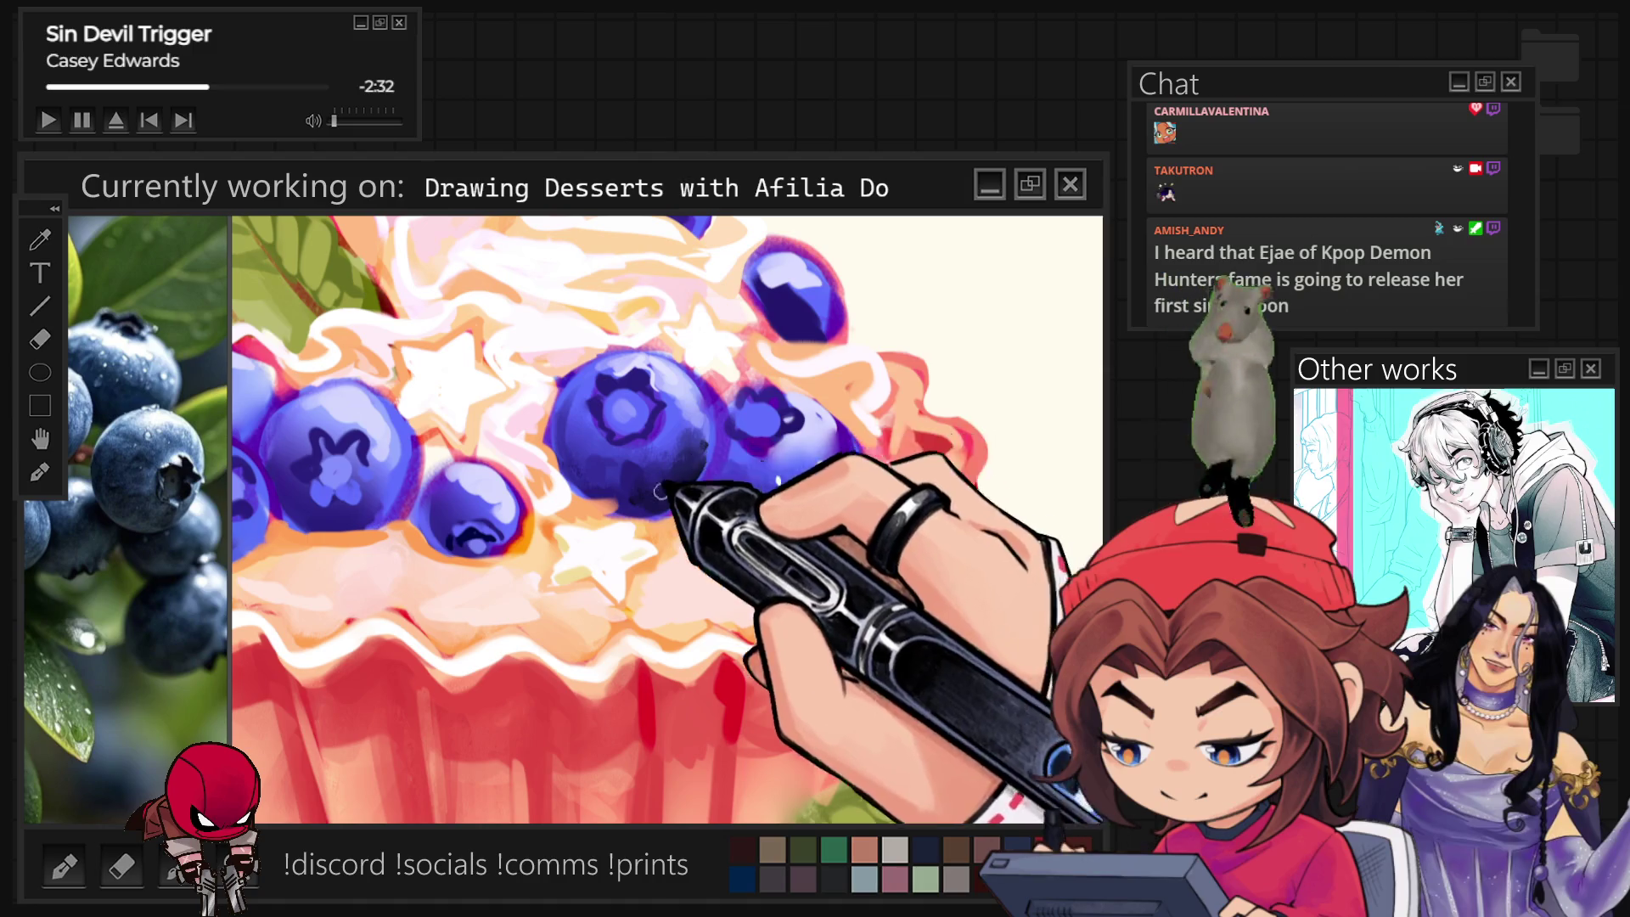
{"action": "left_click", "coordinate": [740, 485]}
{"action": "left_click", "coordinate": [768, 487]}
{"action": "left_click_drag", "start_coordinate": [747, 499], "coordinate": [772, 497]}
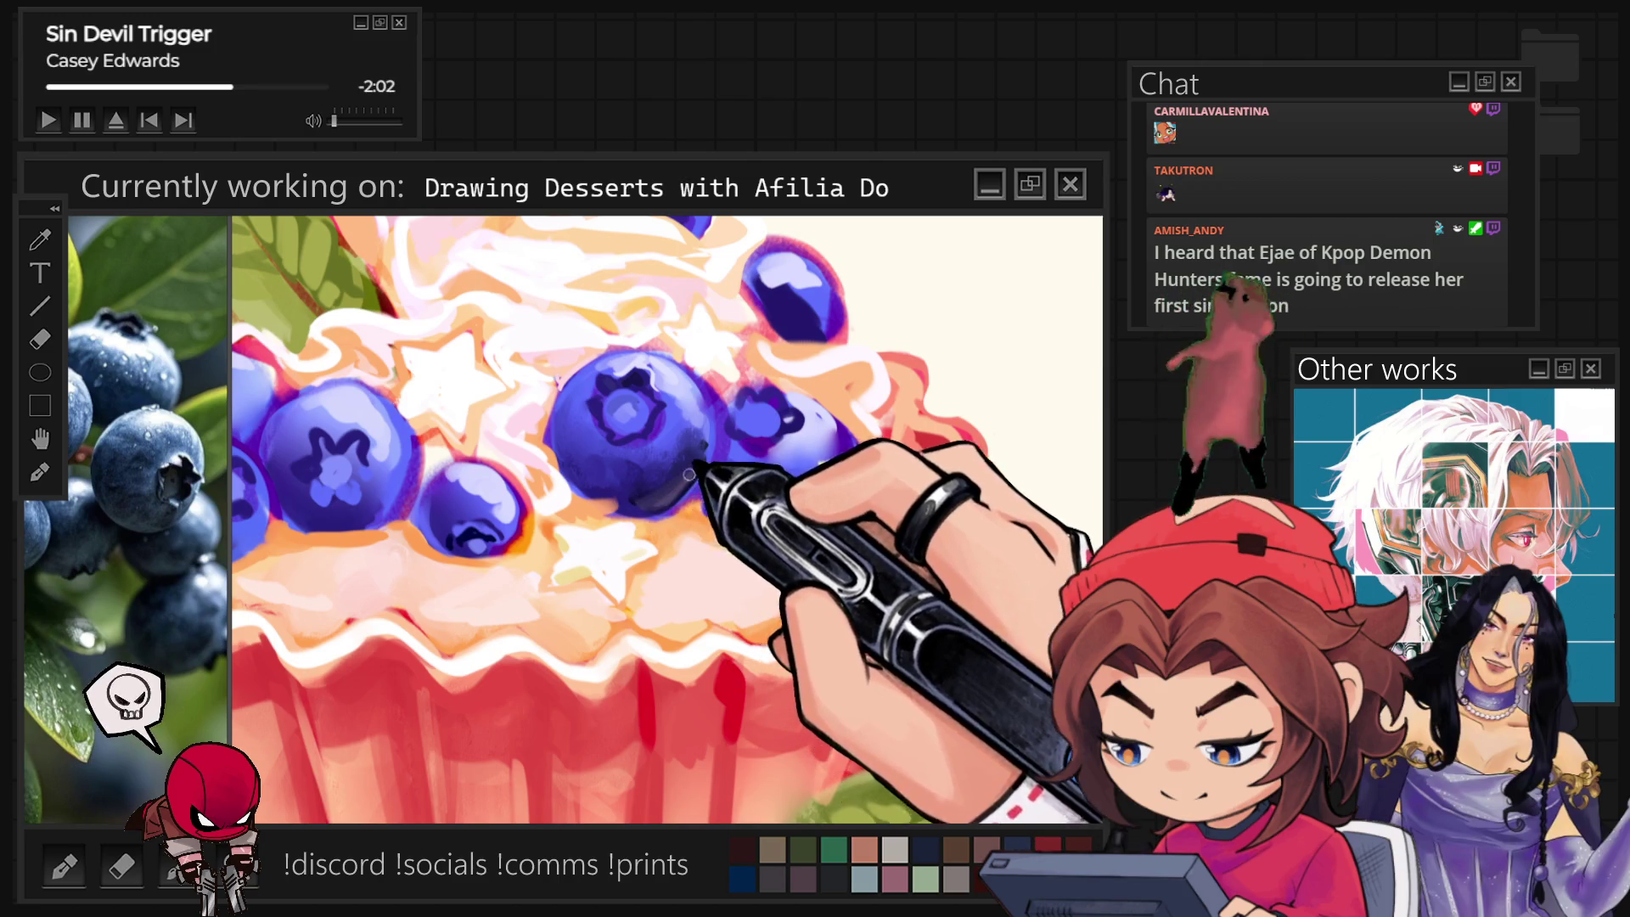
{"action": "left_click_drag", "start_coordinate": [750, 492], "coordinate": [774, 489]}
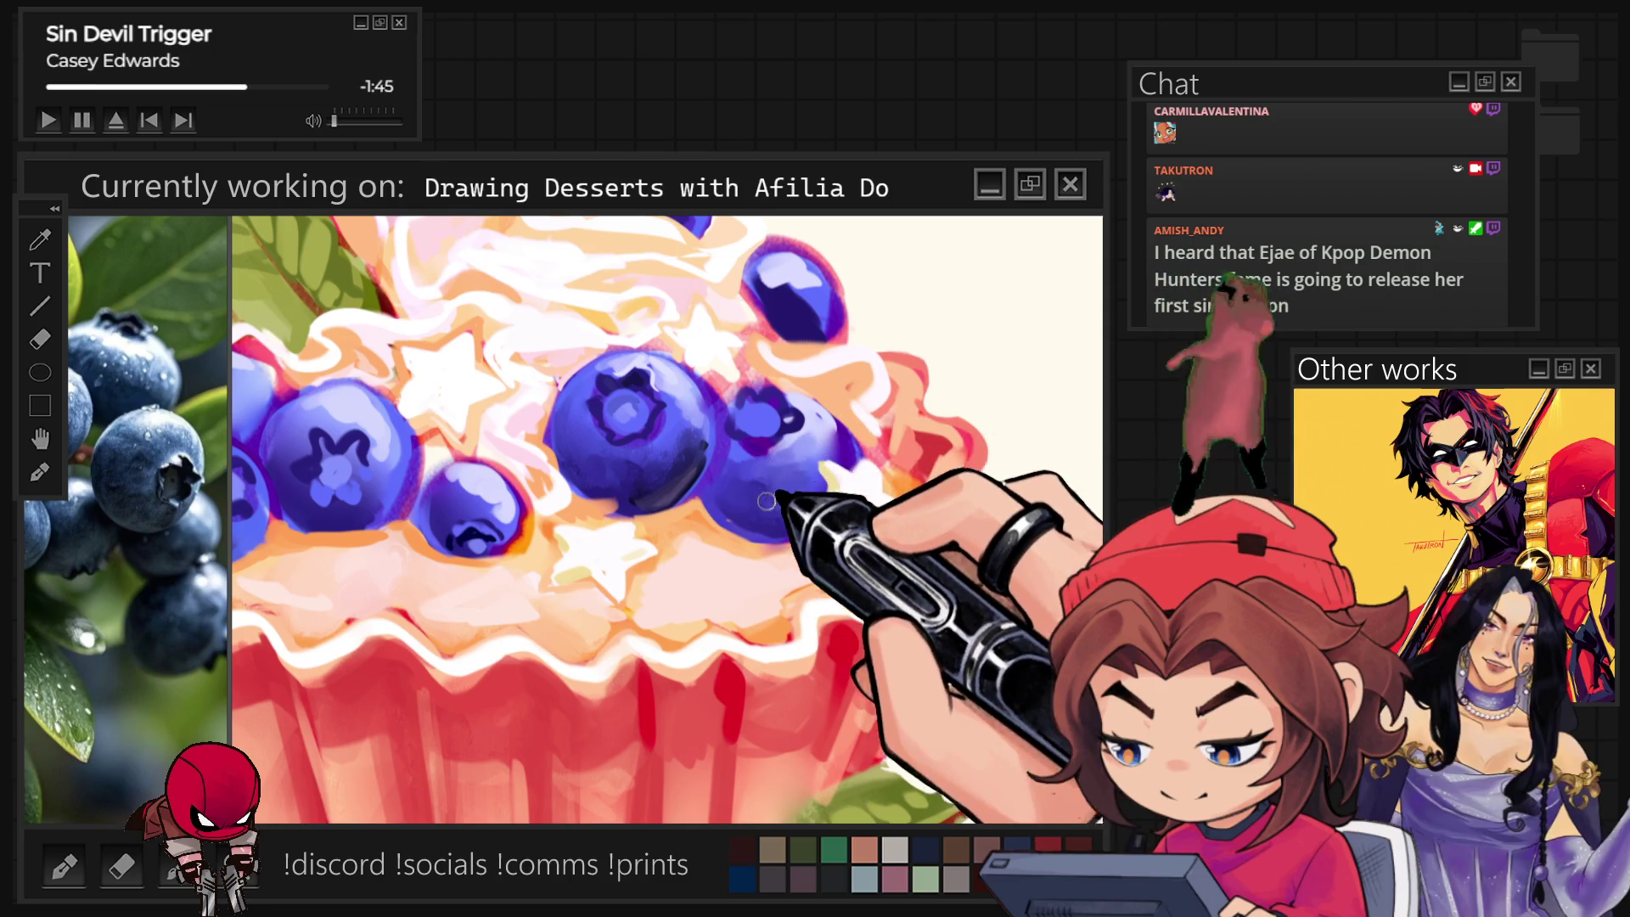
{"action": "scroll", "coordinate": [875, 442], "scroll_direction": "down", "scroll_amount": 3}
{"action": "scroll", "coordinate": [837, 655], "scroll_direction": "up", "scroll_amount": 2}
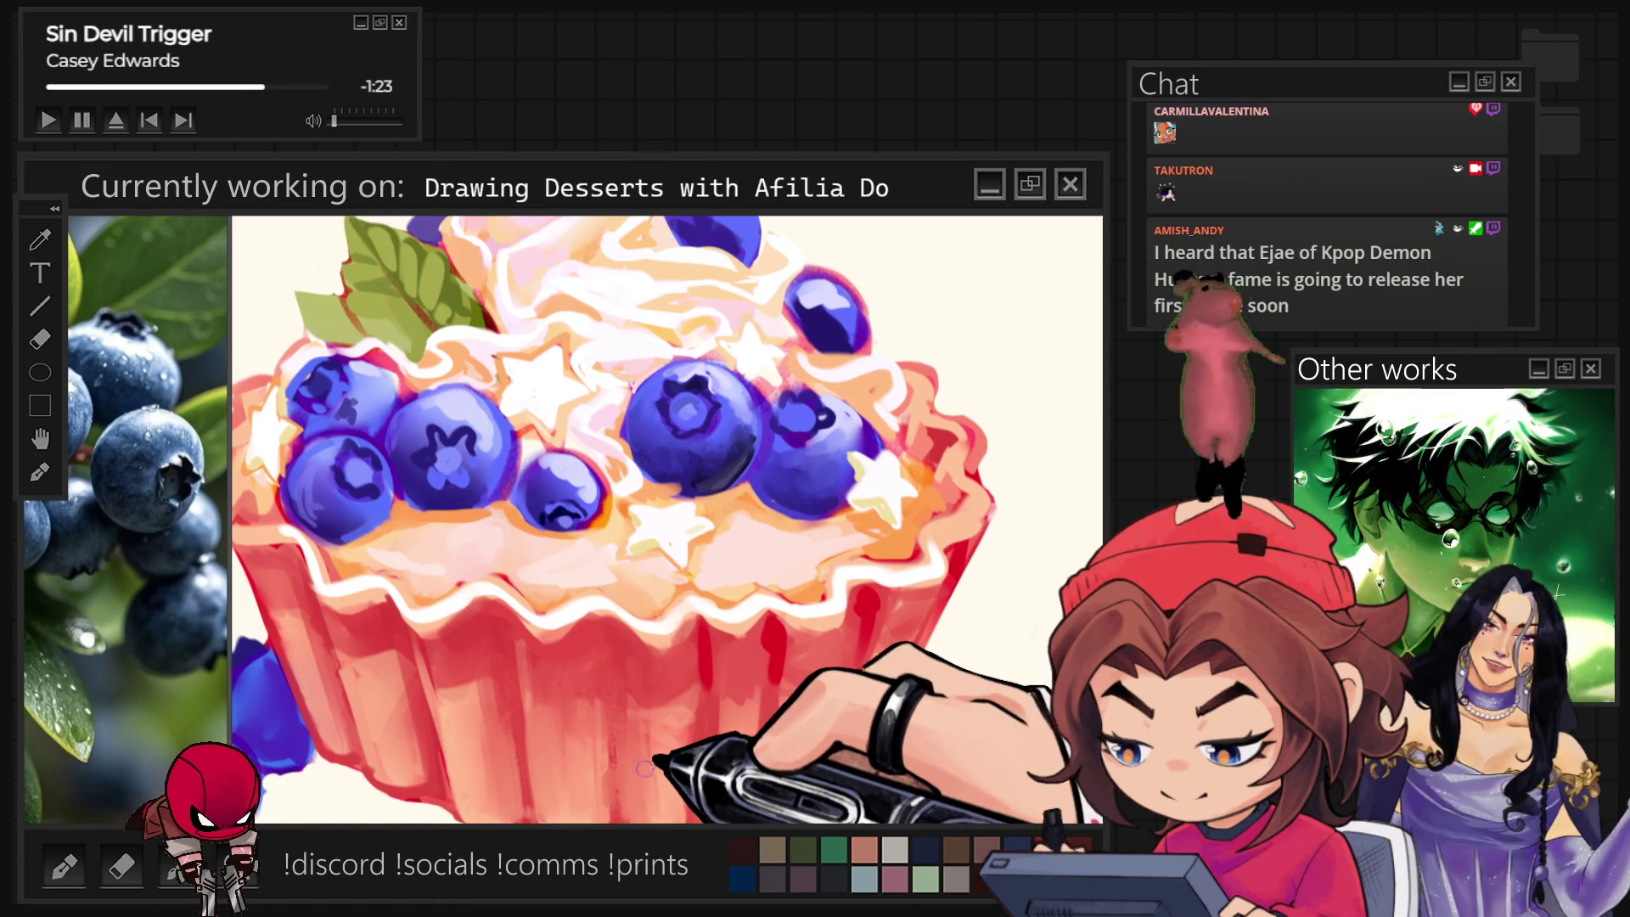
{"action": "scroll", "coordinate": [667, 519], "scroll_direction": "down", "scroll_amount": 5}
{"action": "scroll", "coordinate": [668, 521], "scroll_direction": "up", "scroll_amount": 1}
{"action": "scroll", "coordinate": [663, 656], "scroll_direction": "up", "scroll_amount": 1}
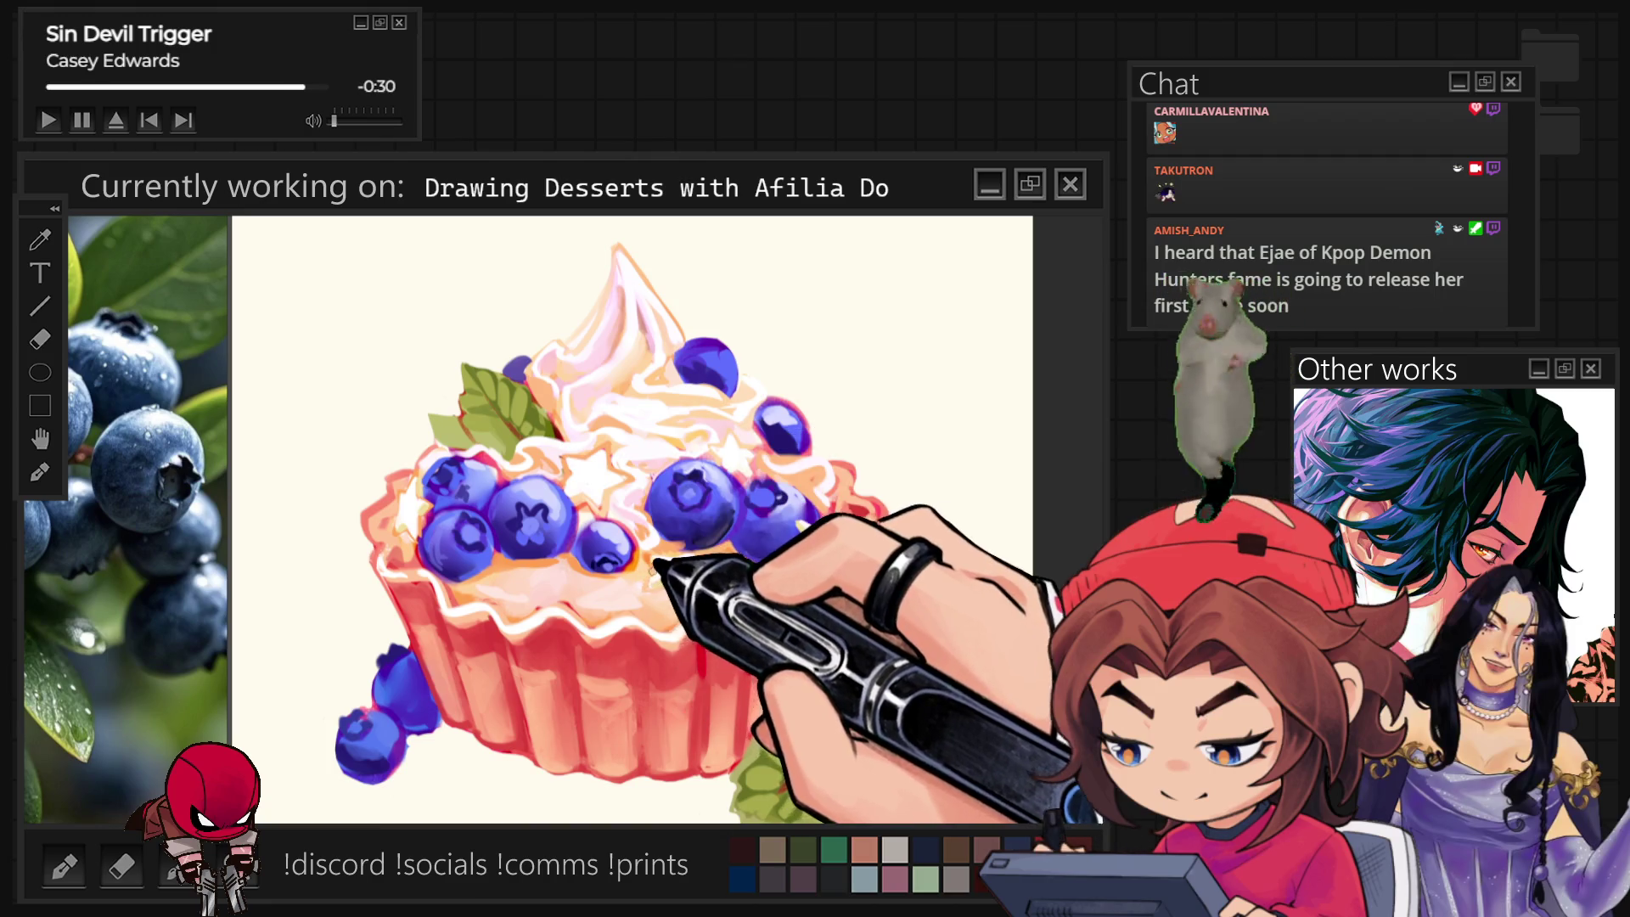
{"action": "scroll", "coordinate": [652, 637], "scroll_direction": "down", "scroll_amount": 3}
{"action": "scroll", "coordinate": [710, 624], "scroll_direction": "up", "scroll_amount": 2}
{"action": "scroll", "coordinate": [691, 527], "scroll_direction": "up", "scroll_amount": 2}
{"action": "scroll", "coordinate": [527, 485], "scroll_direction": "up", "scroll_amount": 2}
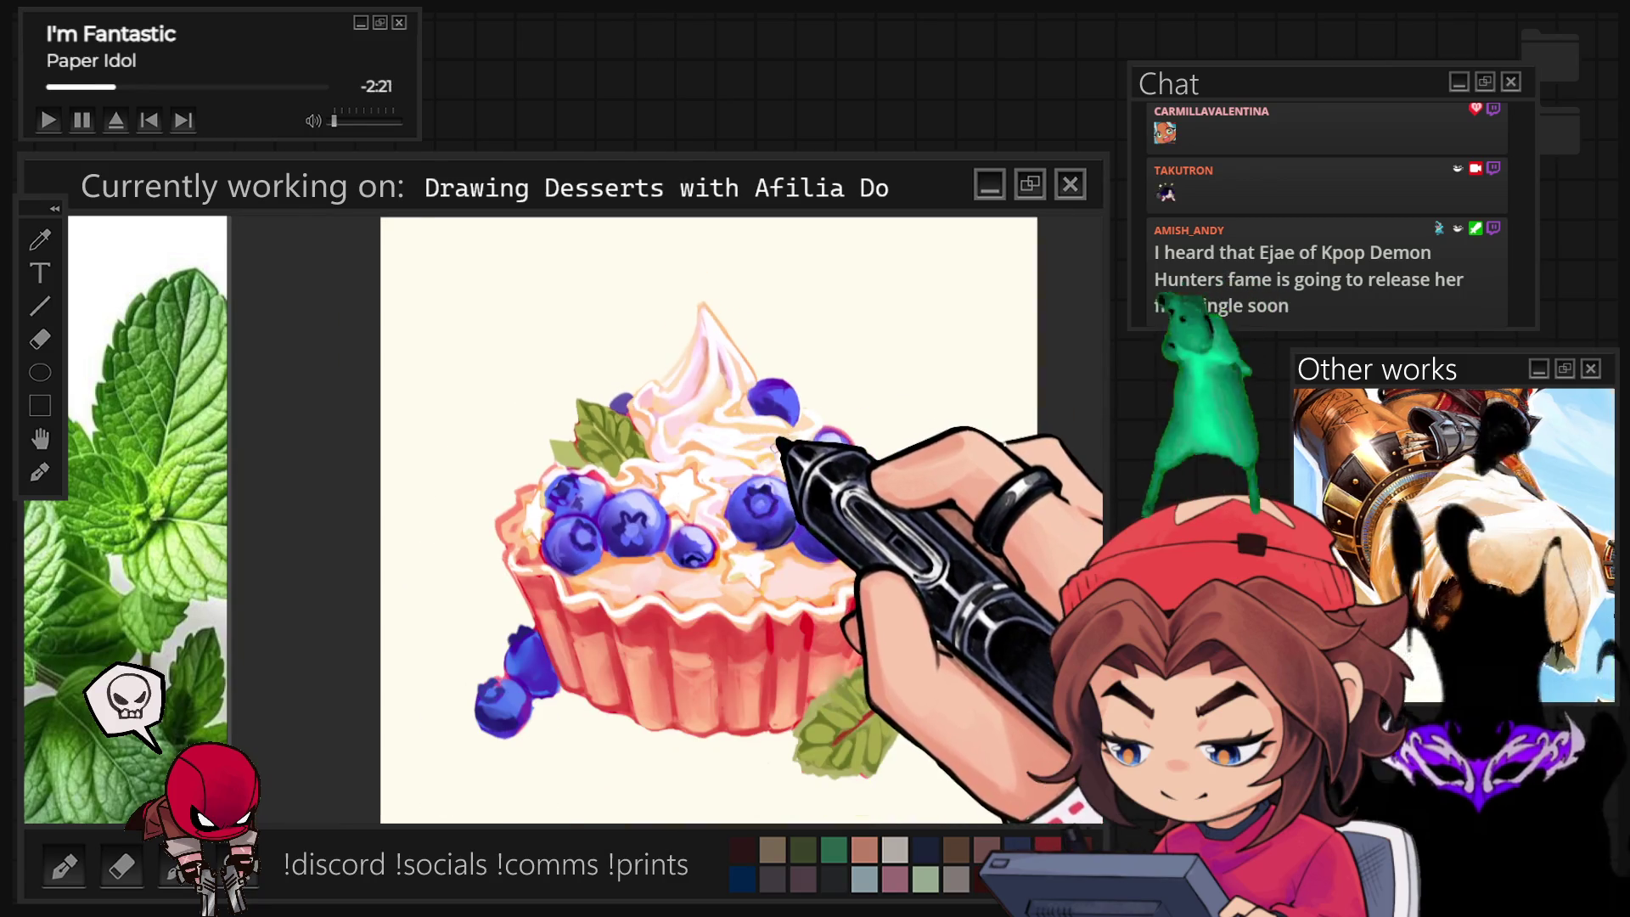
{"action": "scroll", "coordinate": [794, 460], "scroll_direction": "up", "scroll_amount": 5}
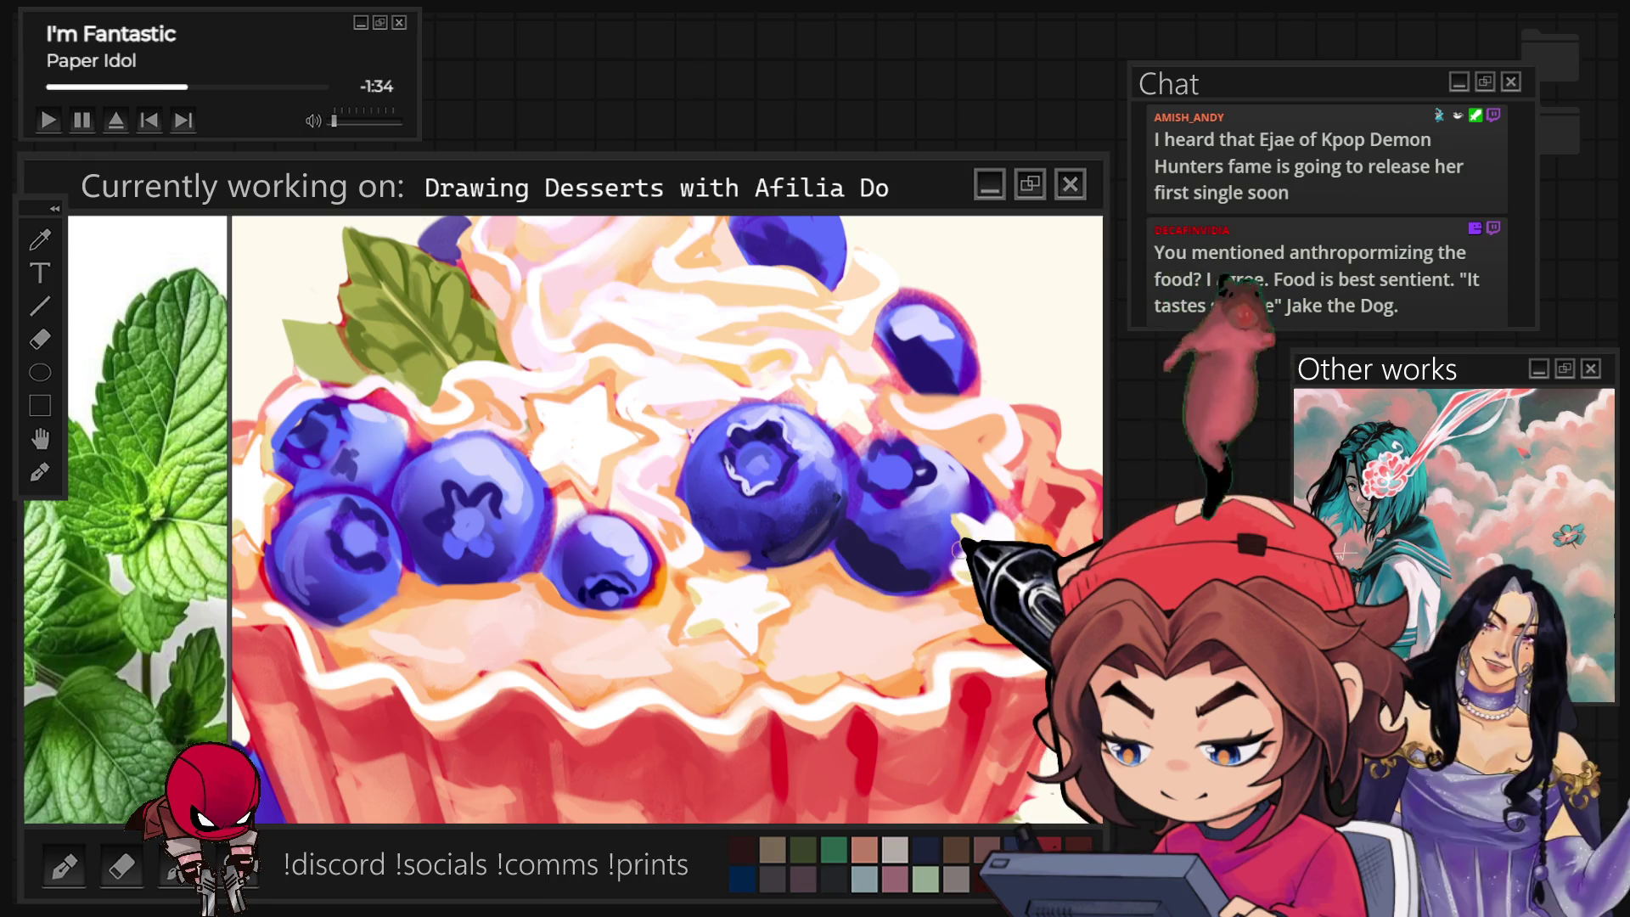
Darken the edge of the right blueberry, then resize the brush back to small.
{"action": "left_click_drag", "start_coordinate": [871, 545], "coordinate": [915, 570]}
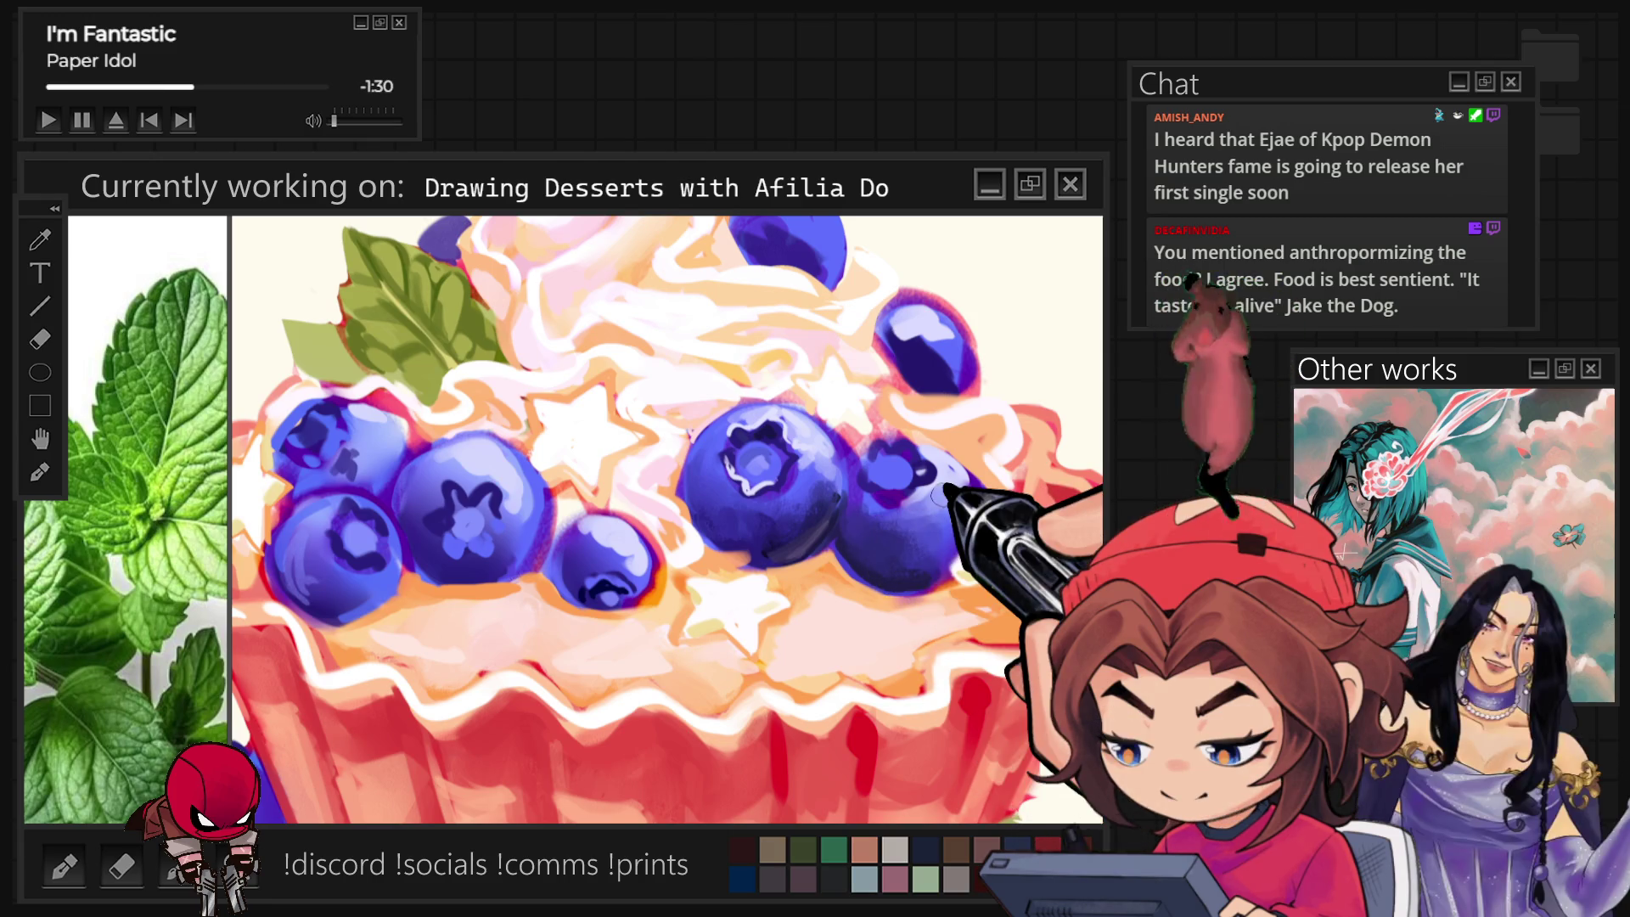
{"action": "key", "text": "bracketright"}
{"action": "key", "text": "bracketright"}
{"action": "key", "text": "bracketright"}
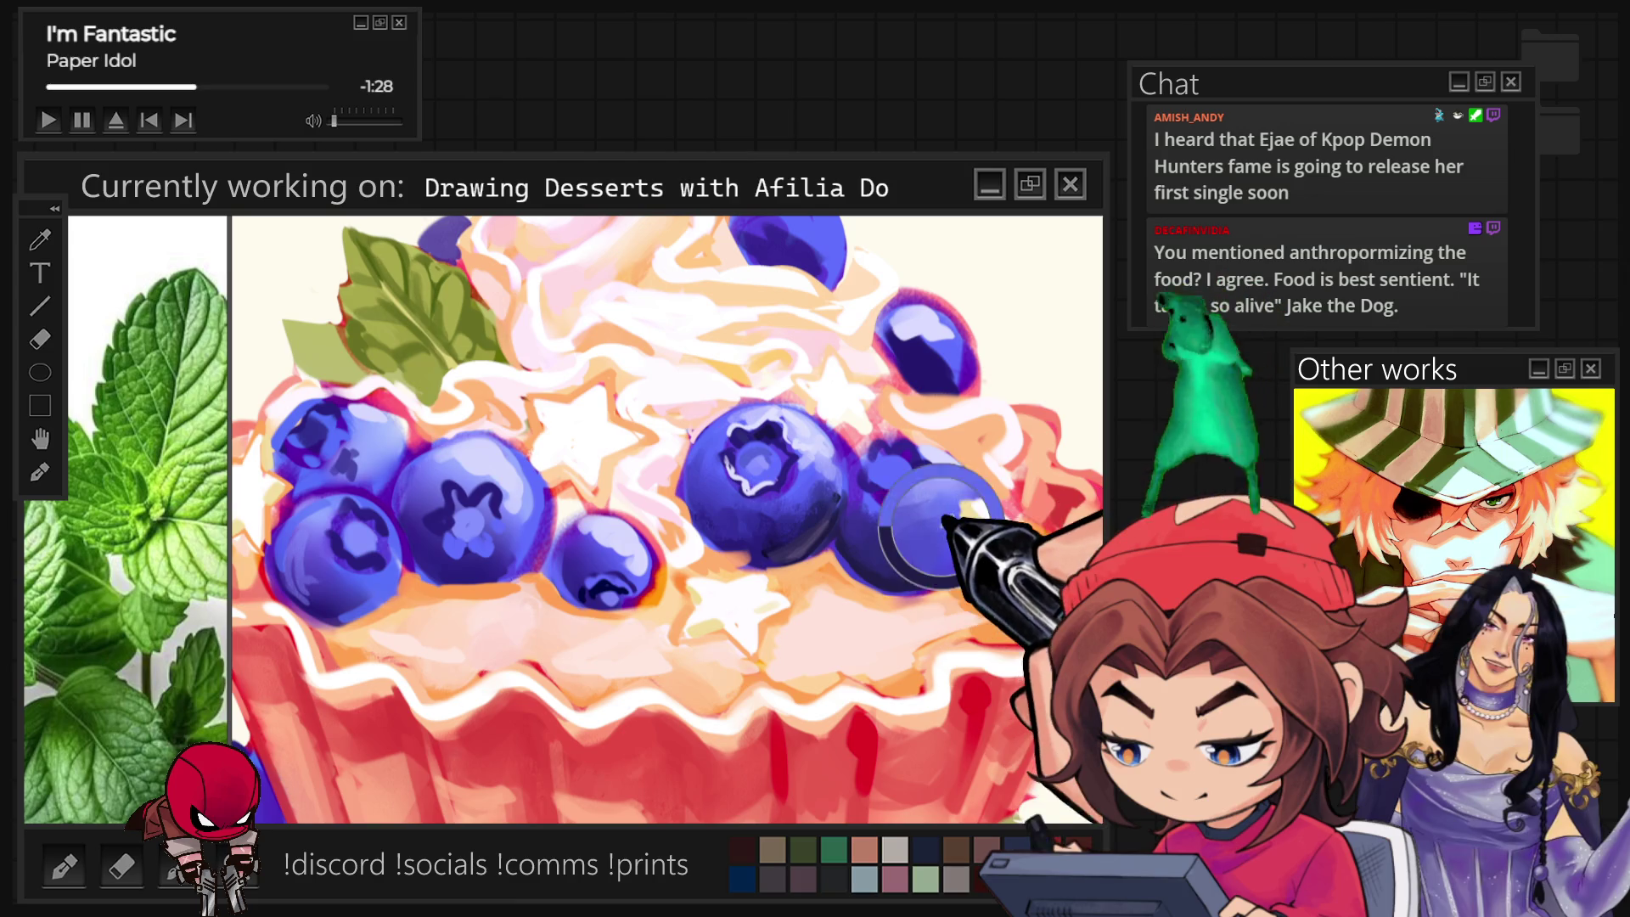
{"action": "key", "text": "bracketleft"}
{"action": "key", "text": "bracketleft"}
{"action": "key", "text": "bracketleft"}
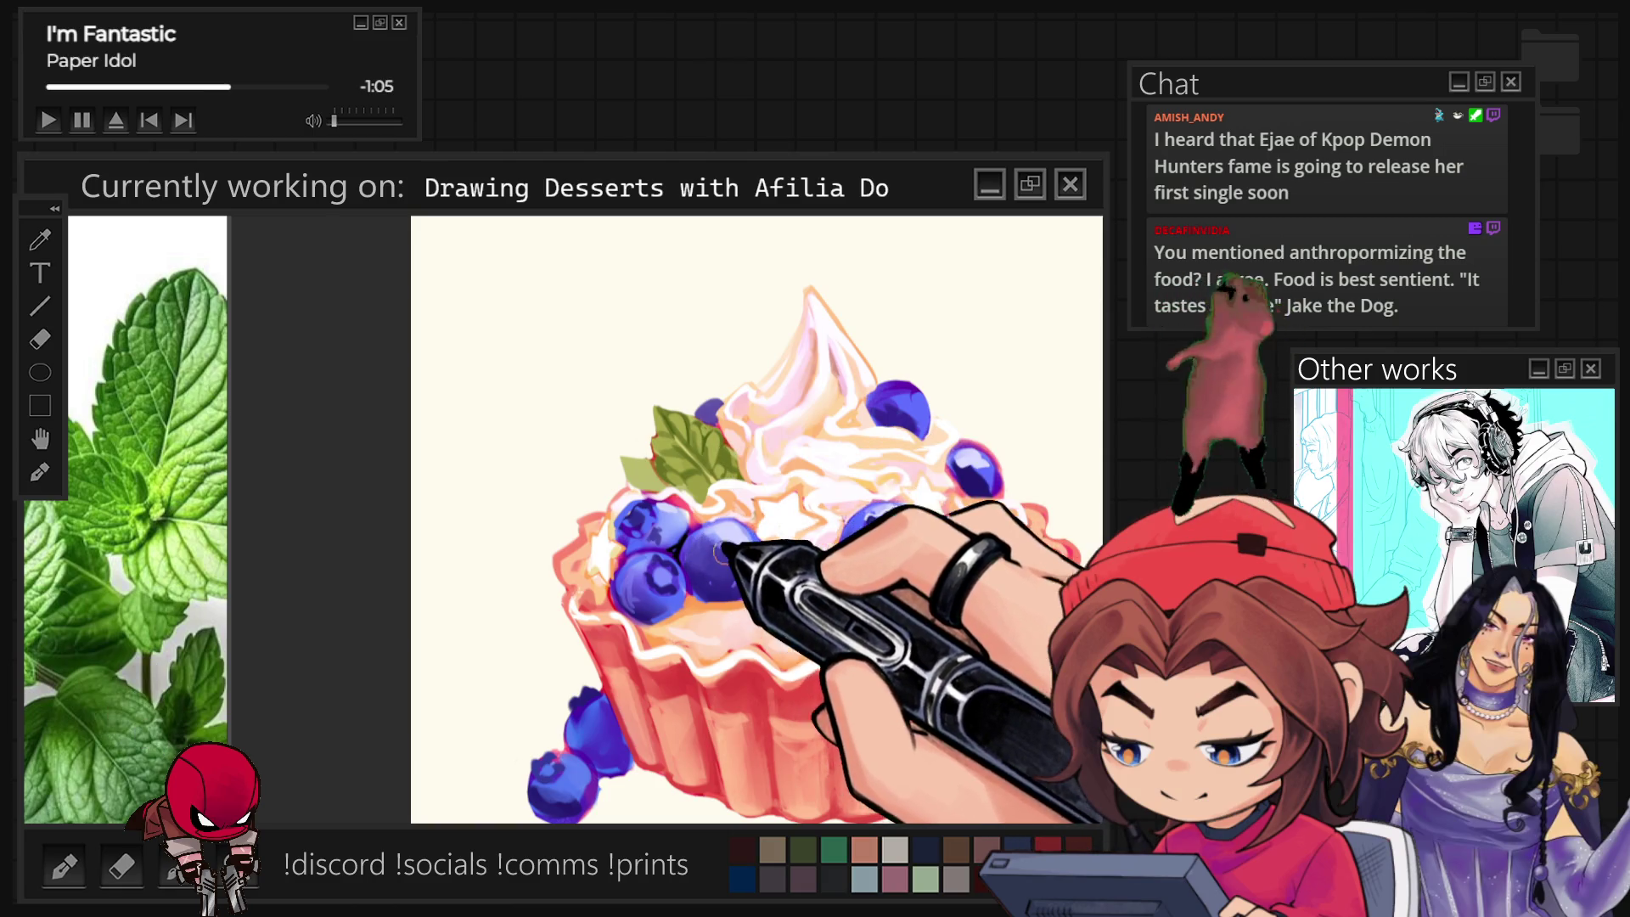
{"action": "scroll", "coordinate": [836, 426], "scroll_direction": "up", "scroll_amount": 3}
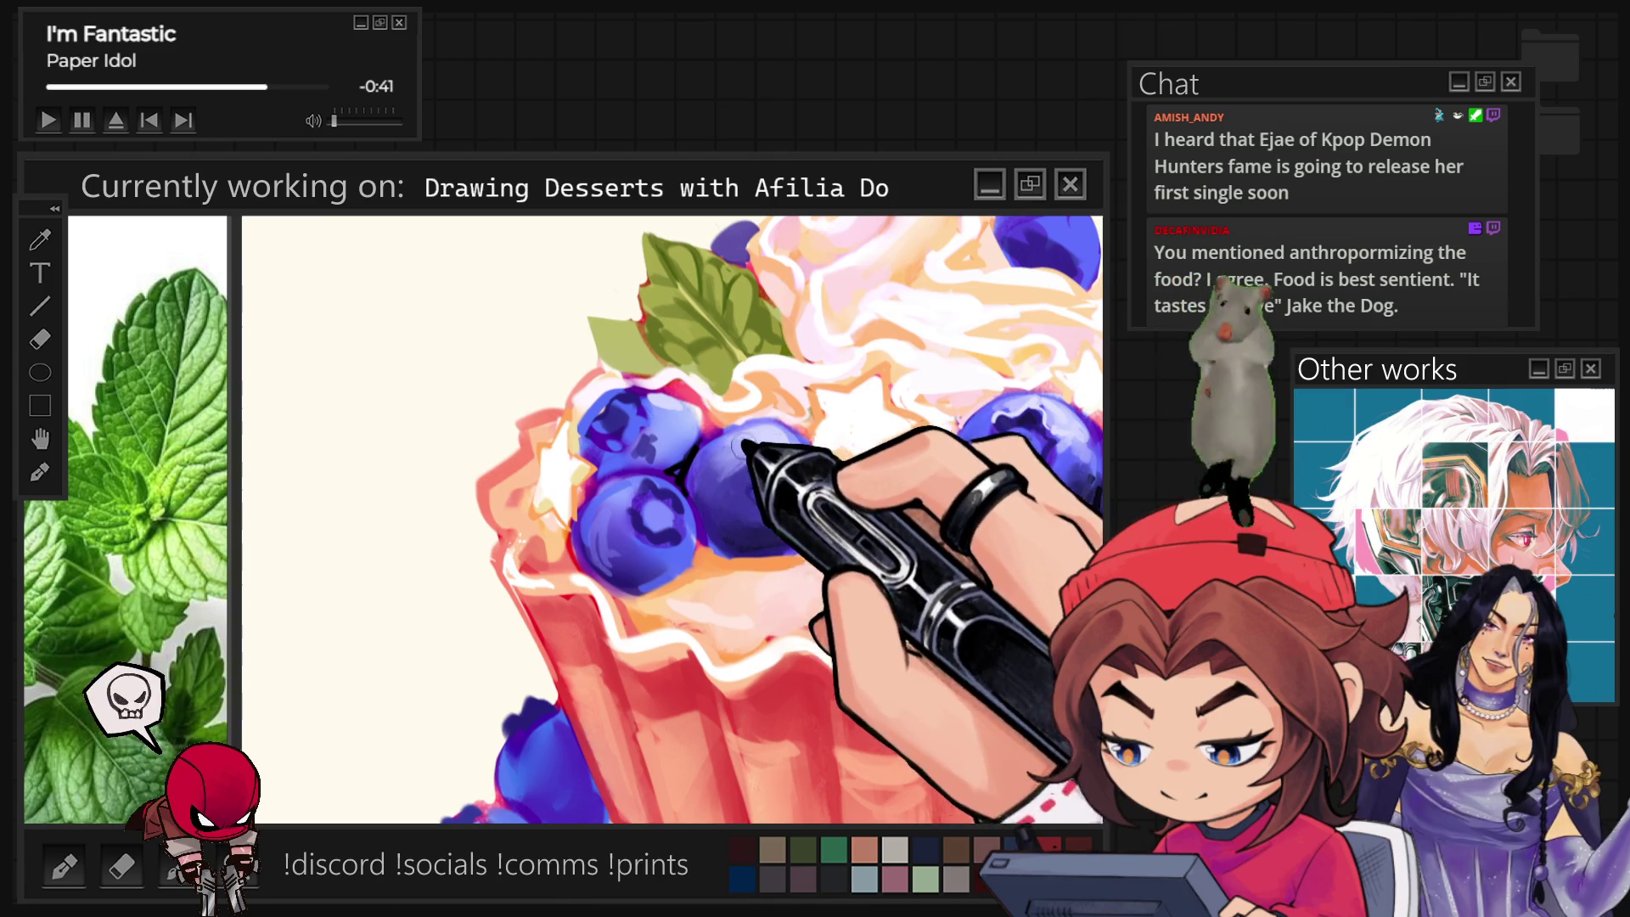
{"action": "scroll", "coordinate": [818, 438], "scroll_direction": "down", "scroll_amount": 2}
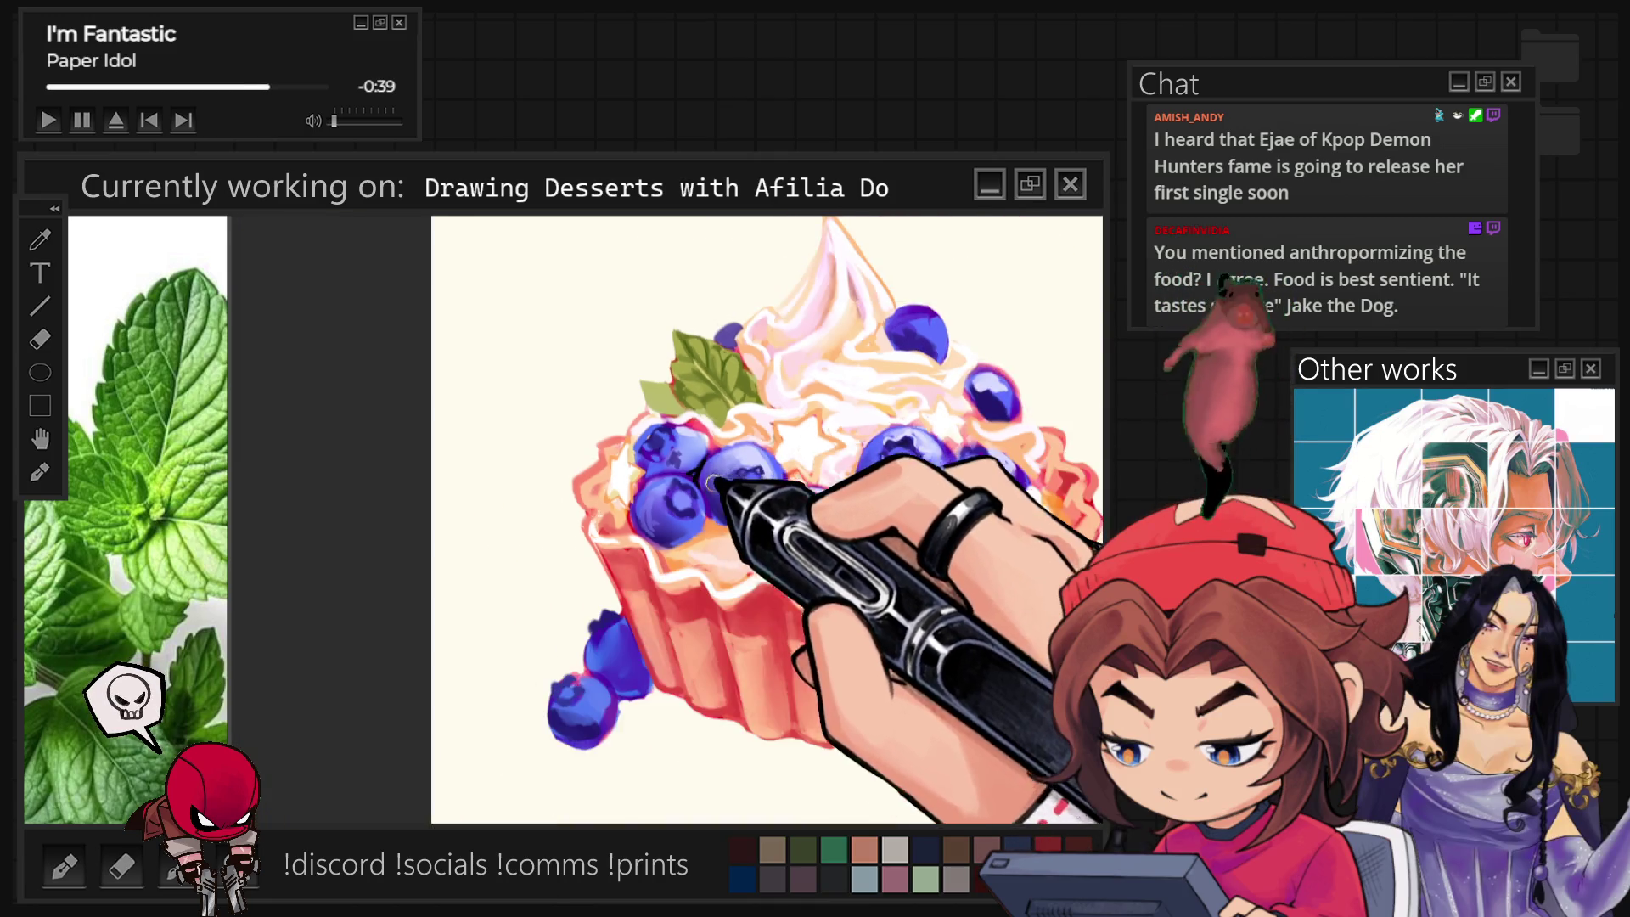
{"action": "scroll", "coordinate": [764, 509], "scroll_direction": "down", "scroll_amount": 2}
{"action": "scroll", "coordinate": [801, 561], "scroll_direction": "down", "scroll_amount": 2}
{"action": "scroll", "coordinate": [805, 557], "scroll_direction": "up", "scroll_amount": 2}
{"action": "scroll", "coordinate": [764, 570], "scroll_direction": "up", "scroll_amount": 2}
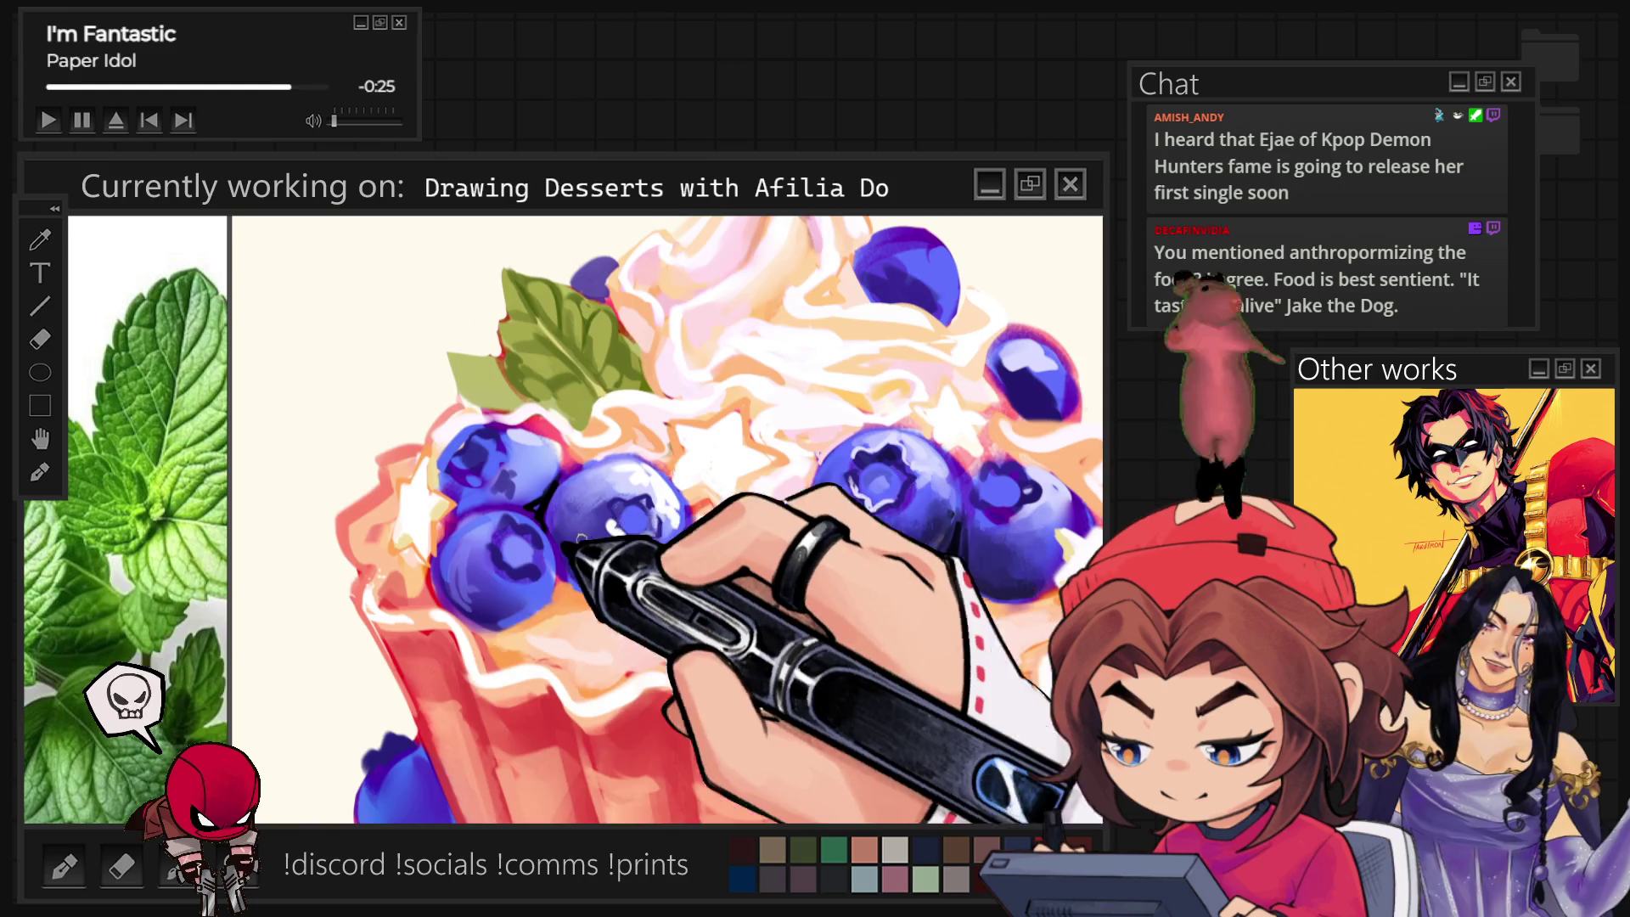
{"action": "scroll", "coordinate": [511, 527], "scroll_direction": "down", "scroll_amount": 3}
{"action": "scroll", "coordinate": [492, 583], "scroll_direction": "up", "scroll_amount": 2}
{"action": "scroll", "coordinate": [546, 611], "scroll_direction": "up", "scroll_amount": 1}
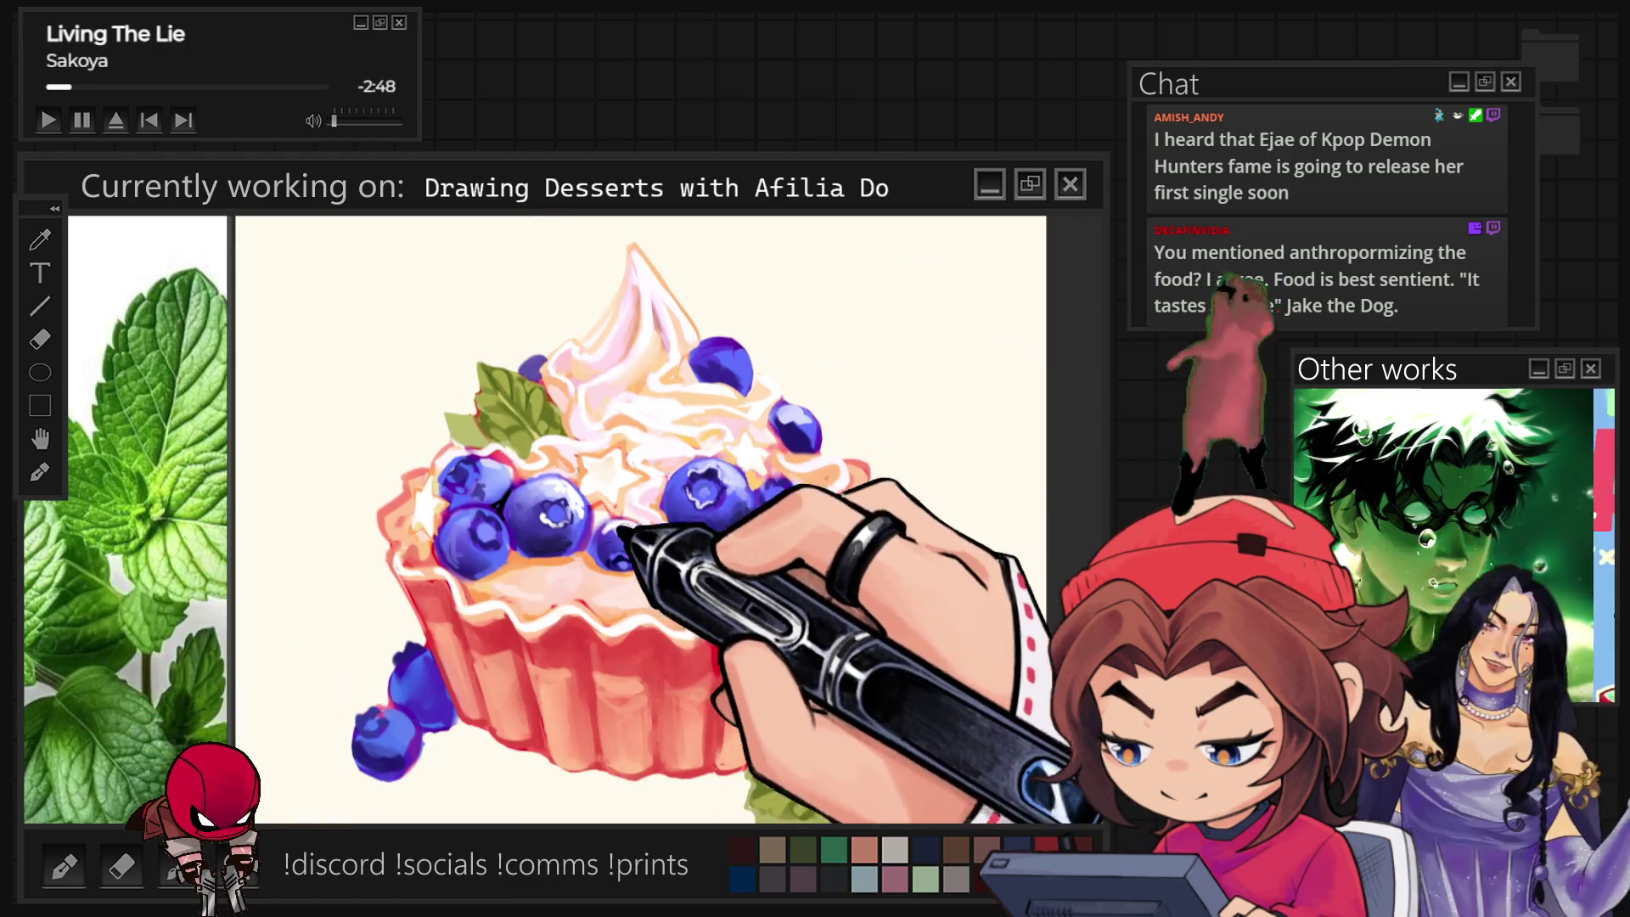
{"action": "scroll", "coordinate": [615, 628], "scroll_direction": "up", "scroll_amount": 2}
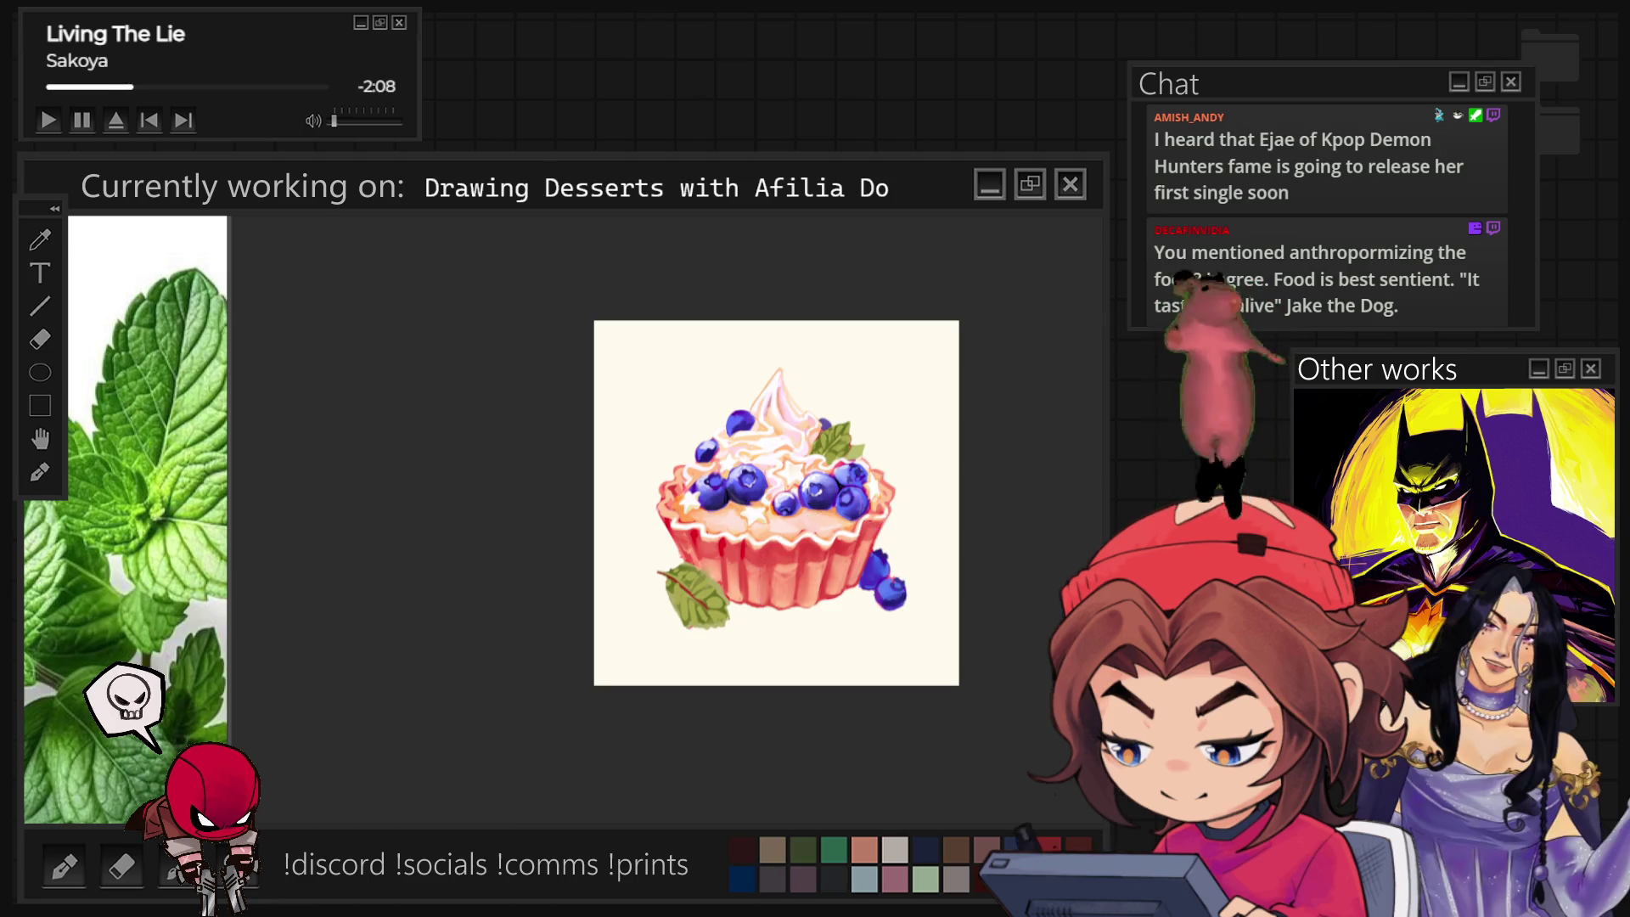
Mirror the view, zoom in with a much smaller brush for fine highlights, then zoom out.
{"action": "key", "text": "m"}
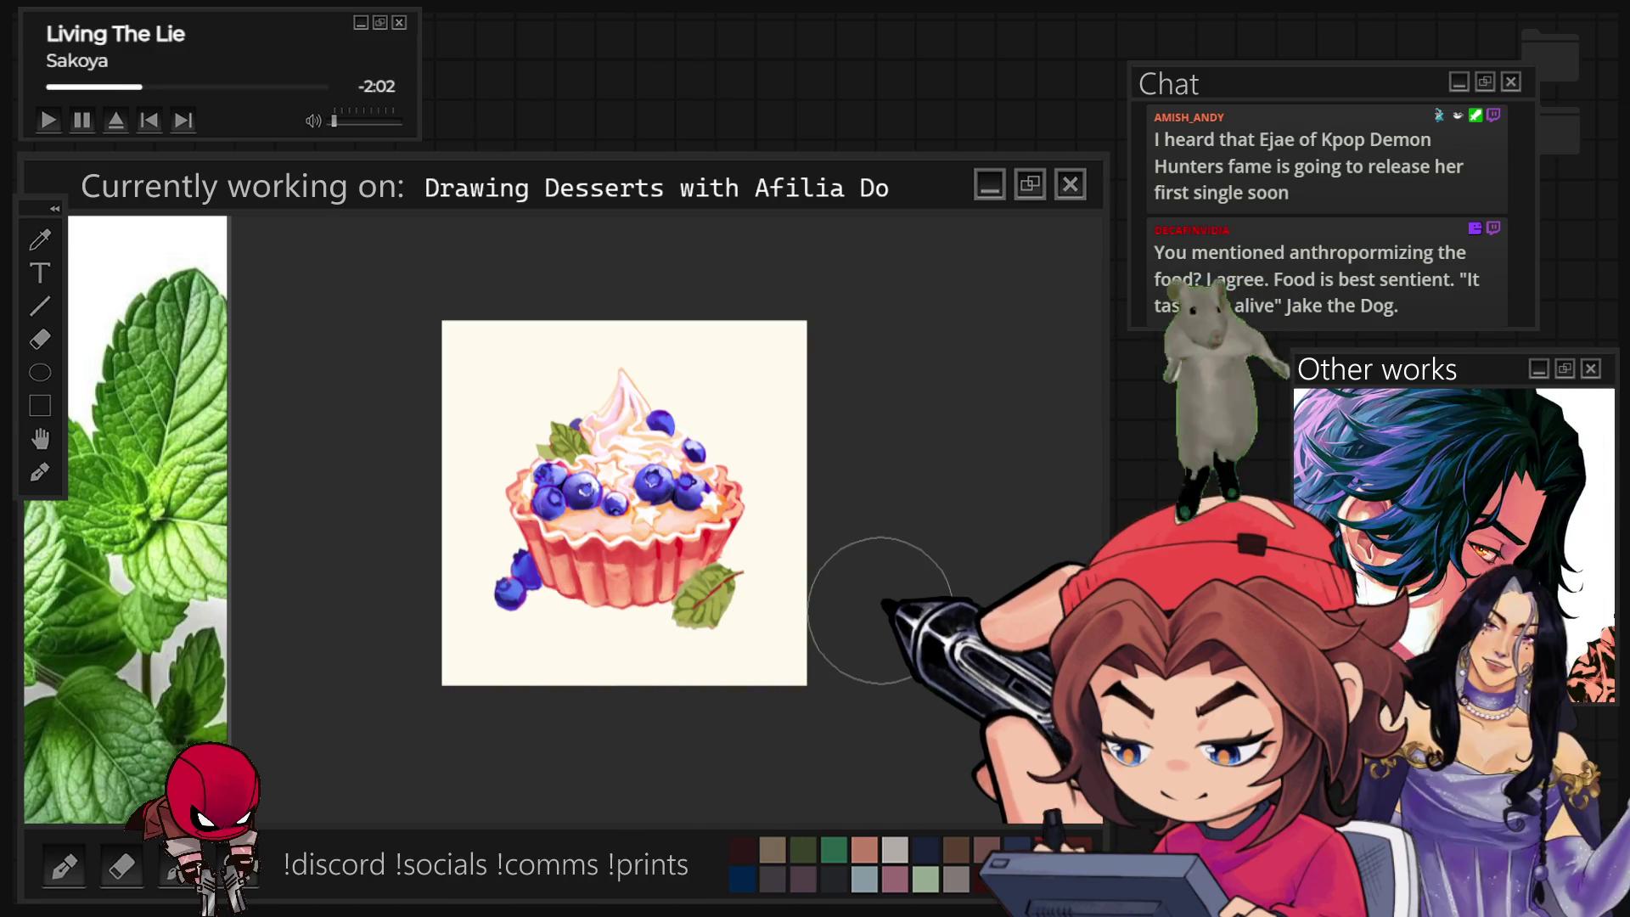
{"action": "key", "text": "ctrl+plus"}
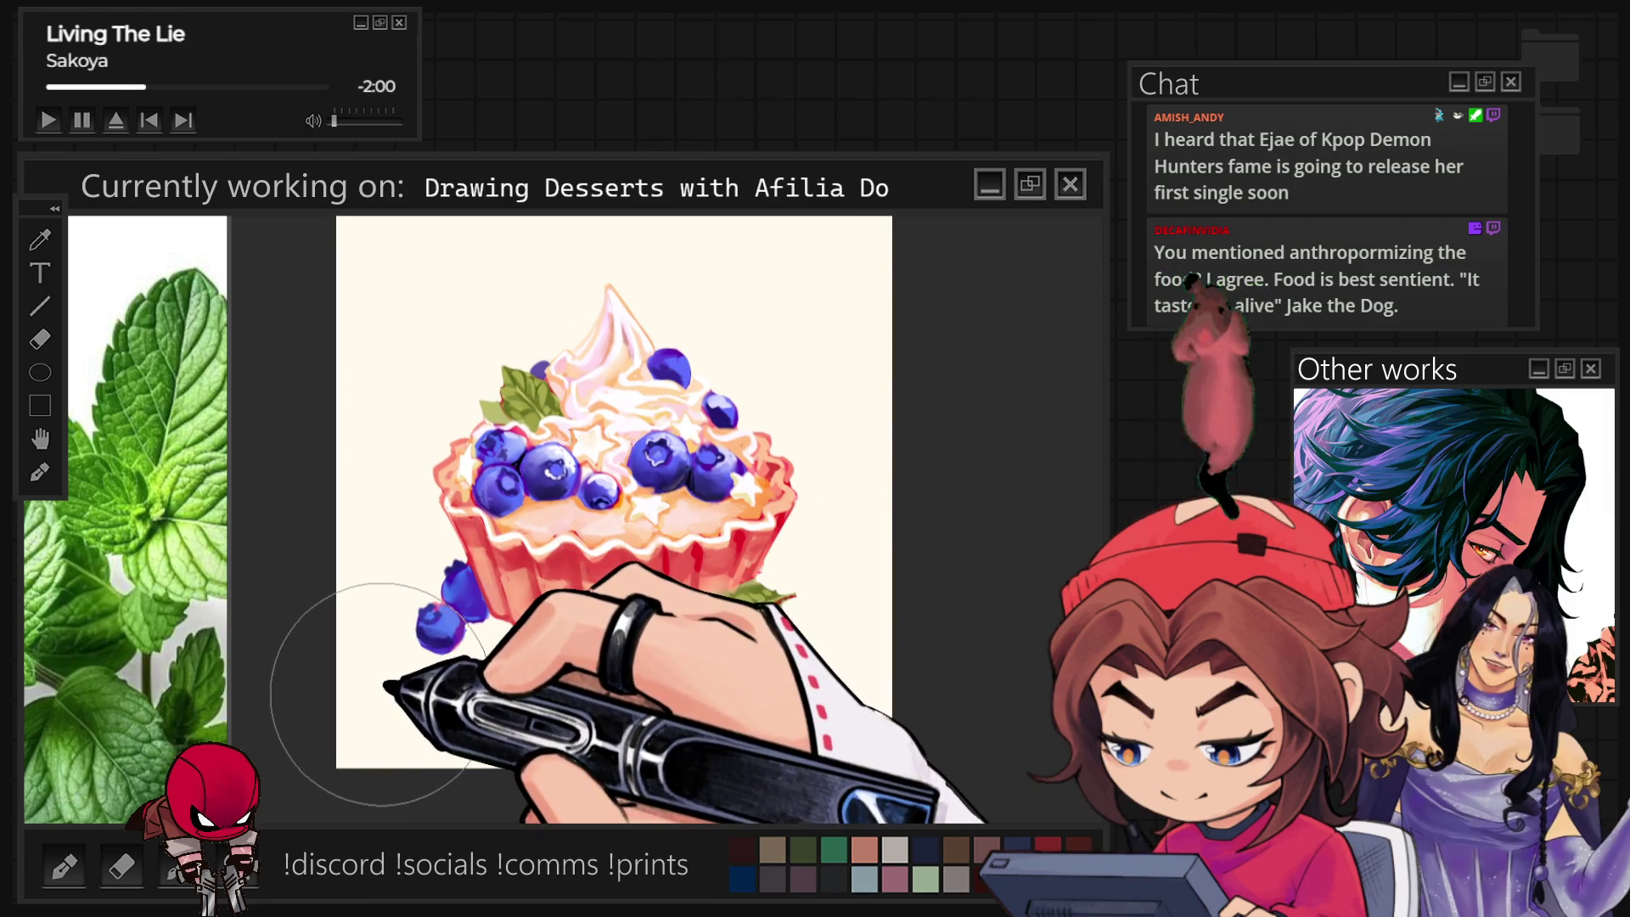
{"action": "key", "text": "bracketleft"}
{"action": "key", "text": "bracketleft"}
{"action": "key", "text": "bracketleft"}
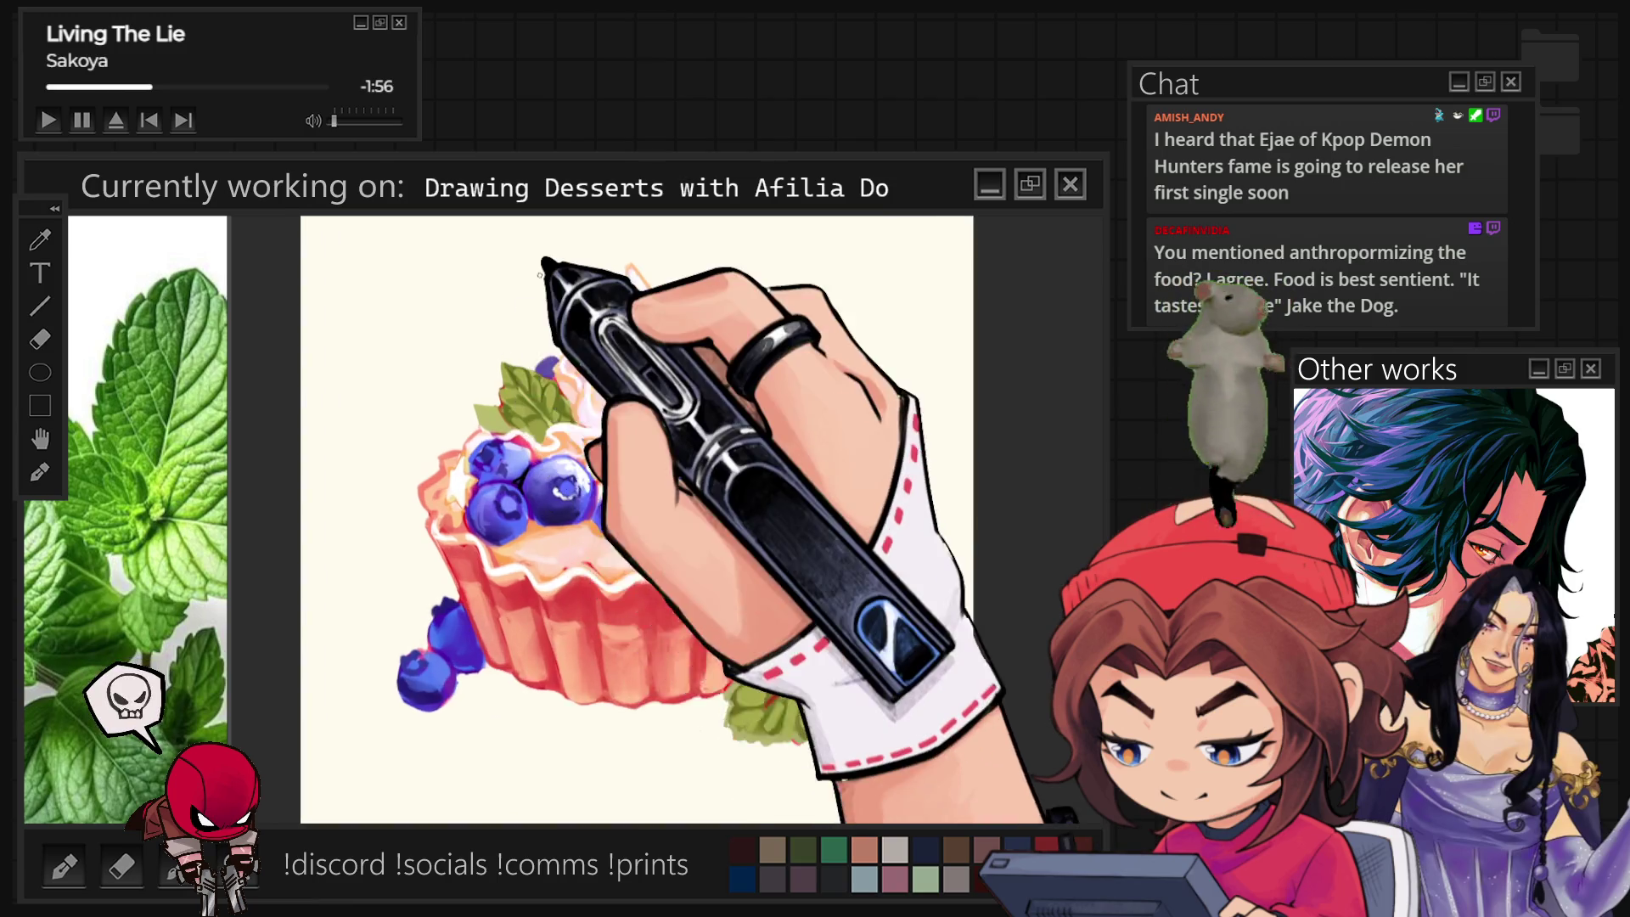
{"action": "scroll", "coordinate": [664, 306], "scroll_direction": "up", "scroll_amount": 3}
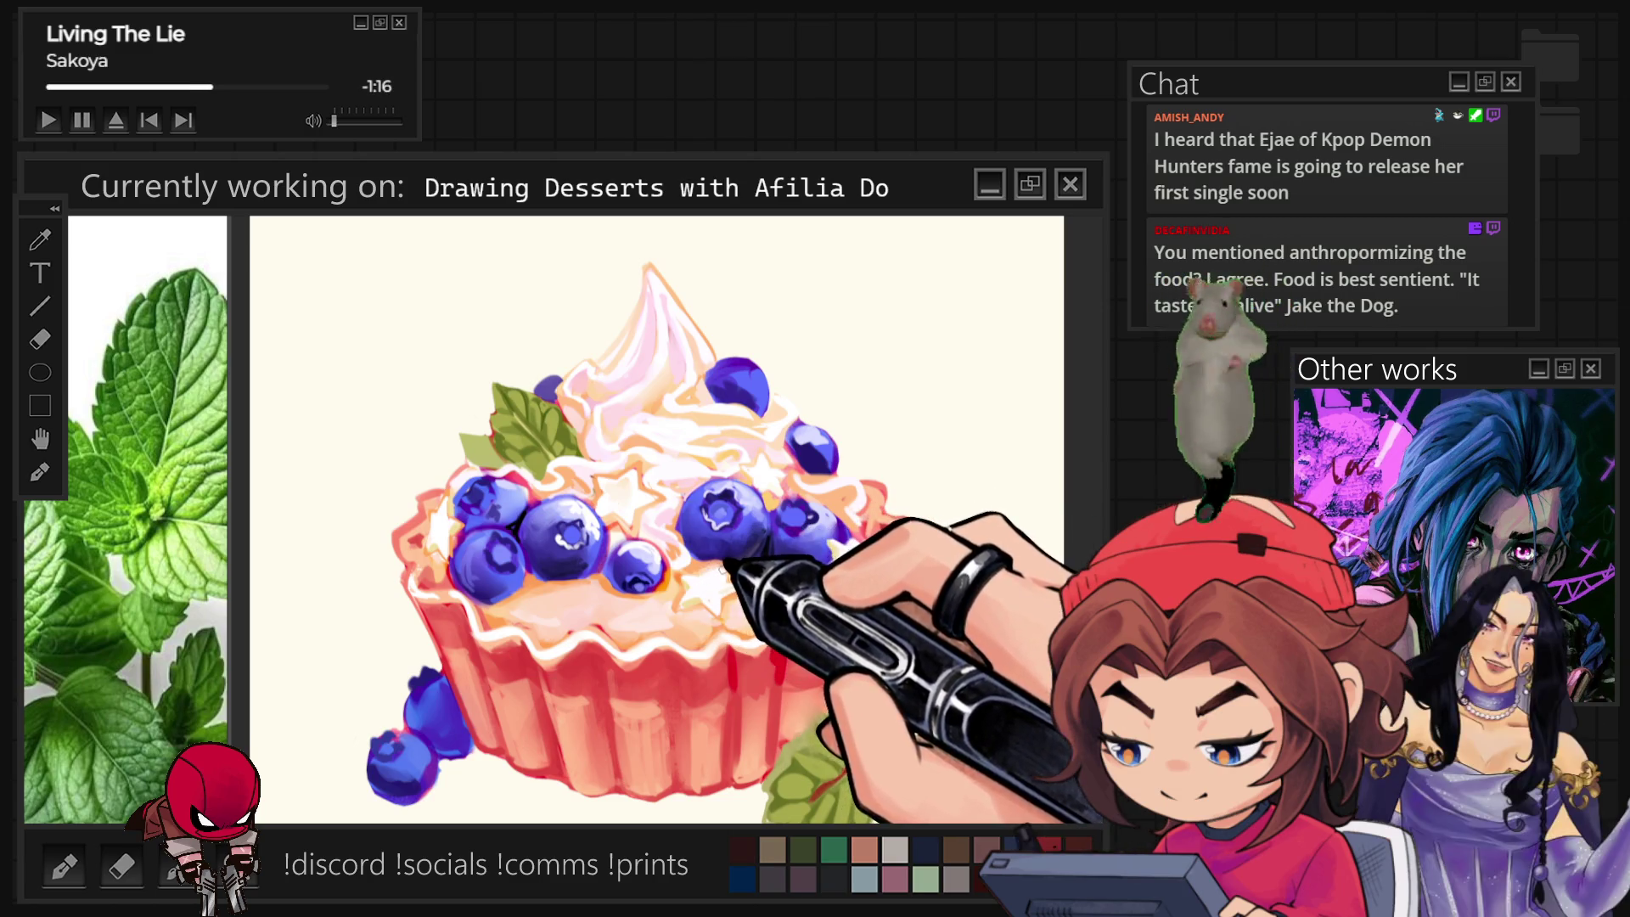
{"action": "key", "text": "ctrl+minus"}
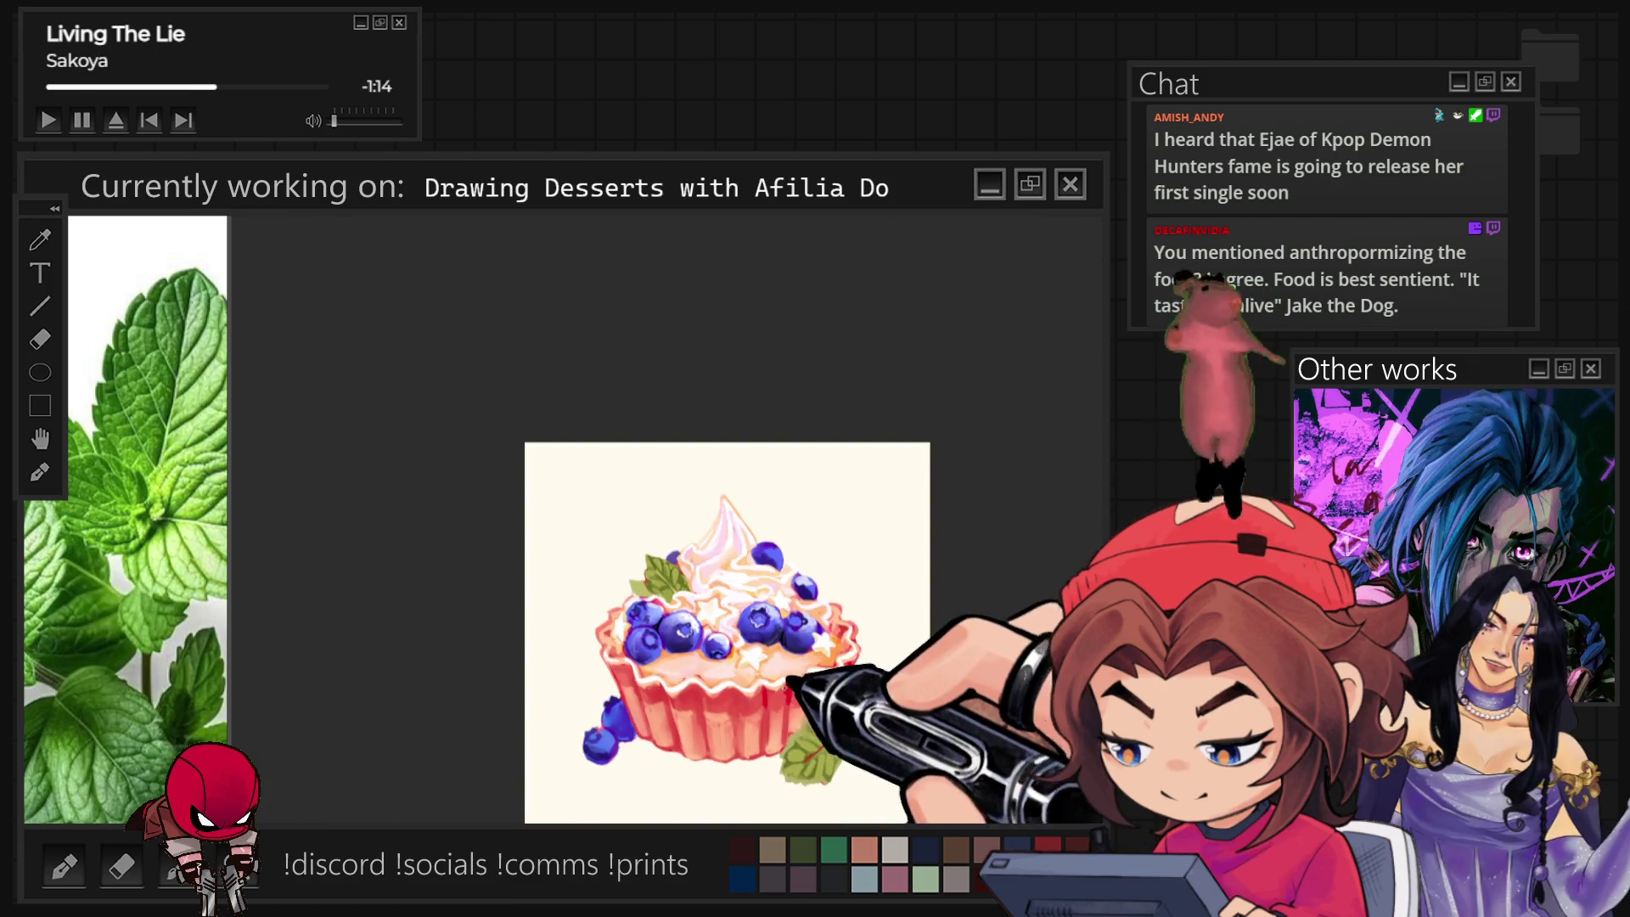
Zoom in and tilt the view for easier detail strokes, then return it upright.
{"action": "key", "text": "ctrl+plus"}
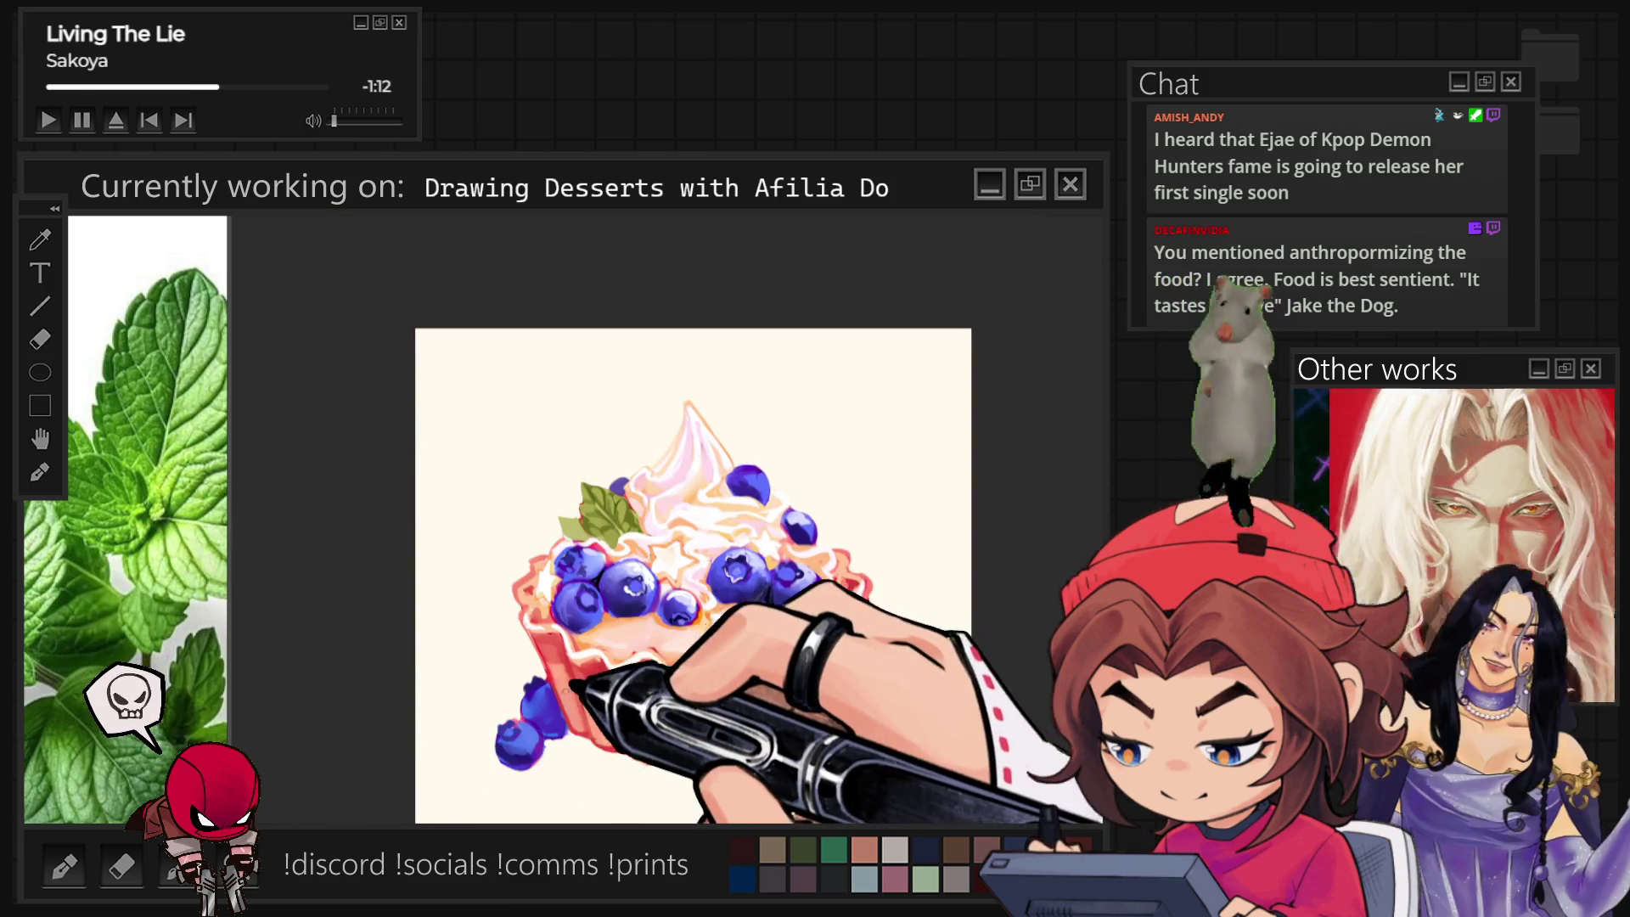
{"action": "key", "text": "ctrl+plus"}
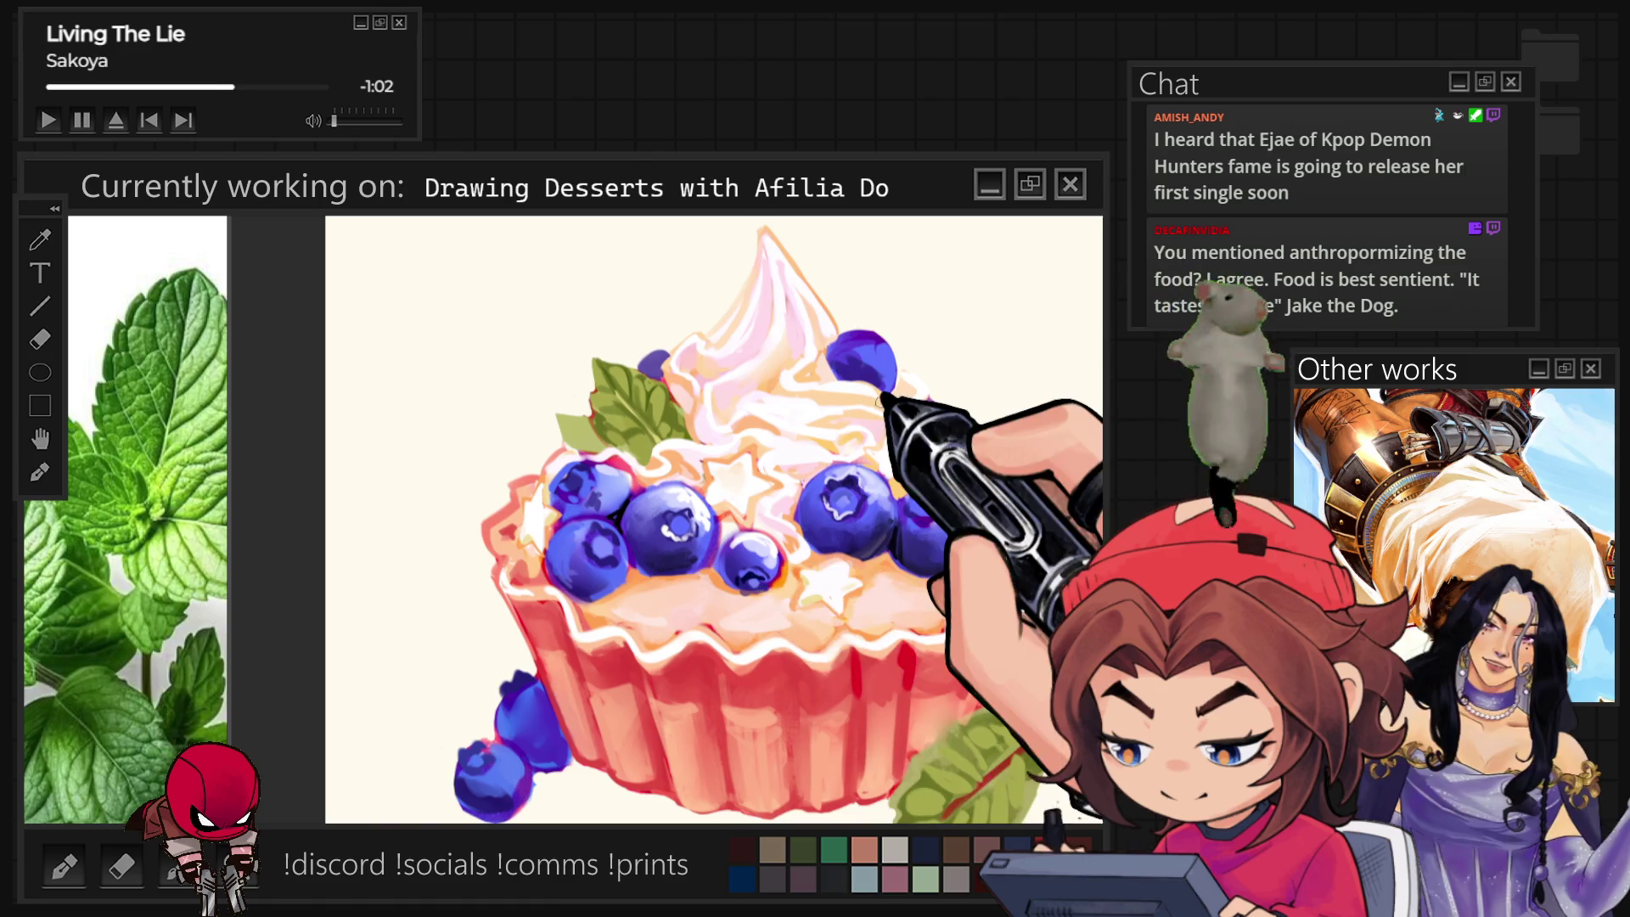
{"action": "key", "text": "ctrl+bracketright"}
{"action": "key", "text": "ctrl+bracketright"}
{"action": "key", "text": "ctrl+bracketright"}
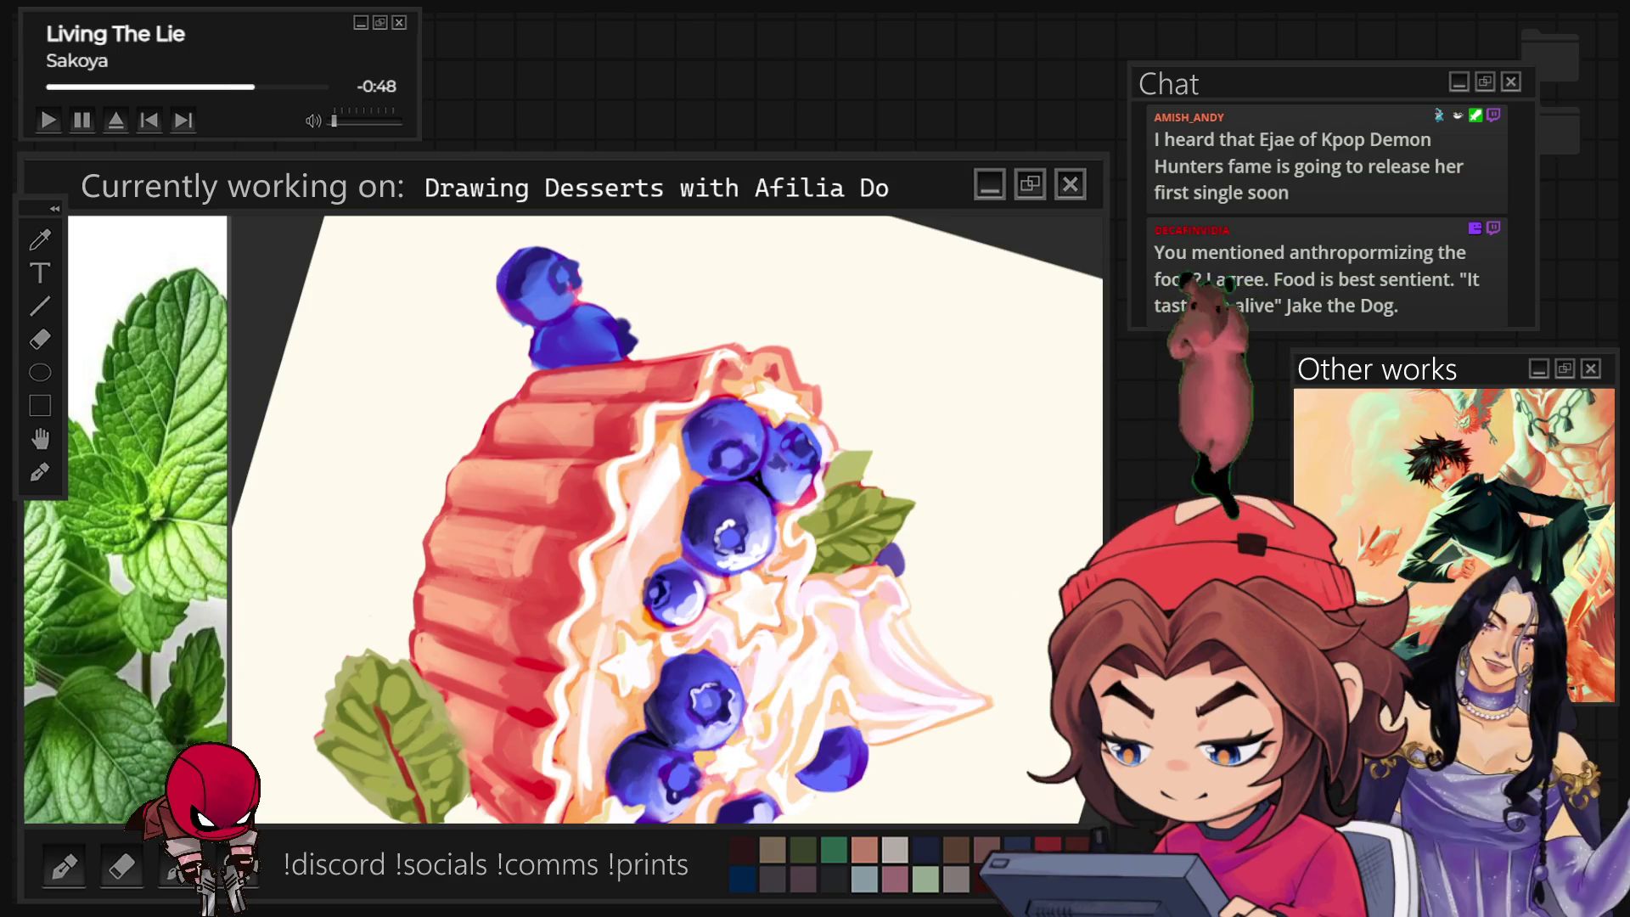
{"action": "key", "text": "5"}
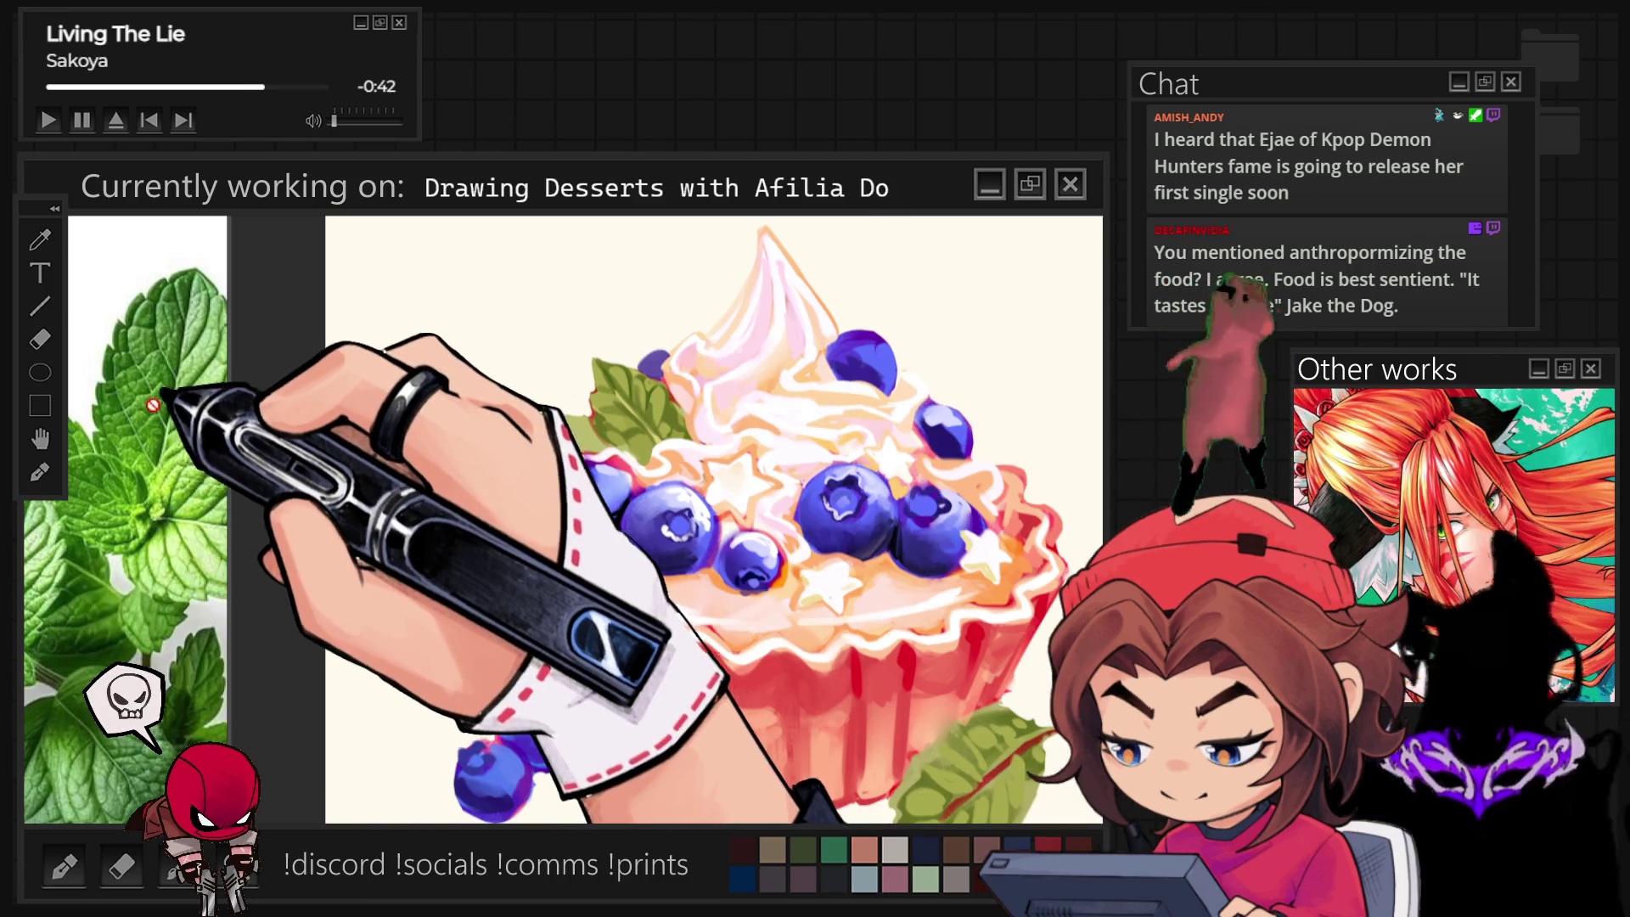
{"action": "scroll", "coordinate": [127, 472], "scroll_direction": "down", "scroll_amount": 5}
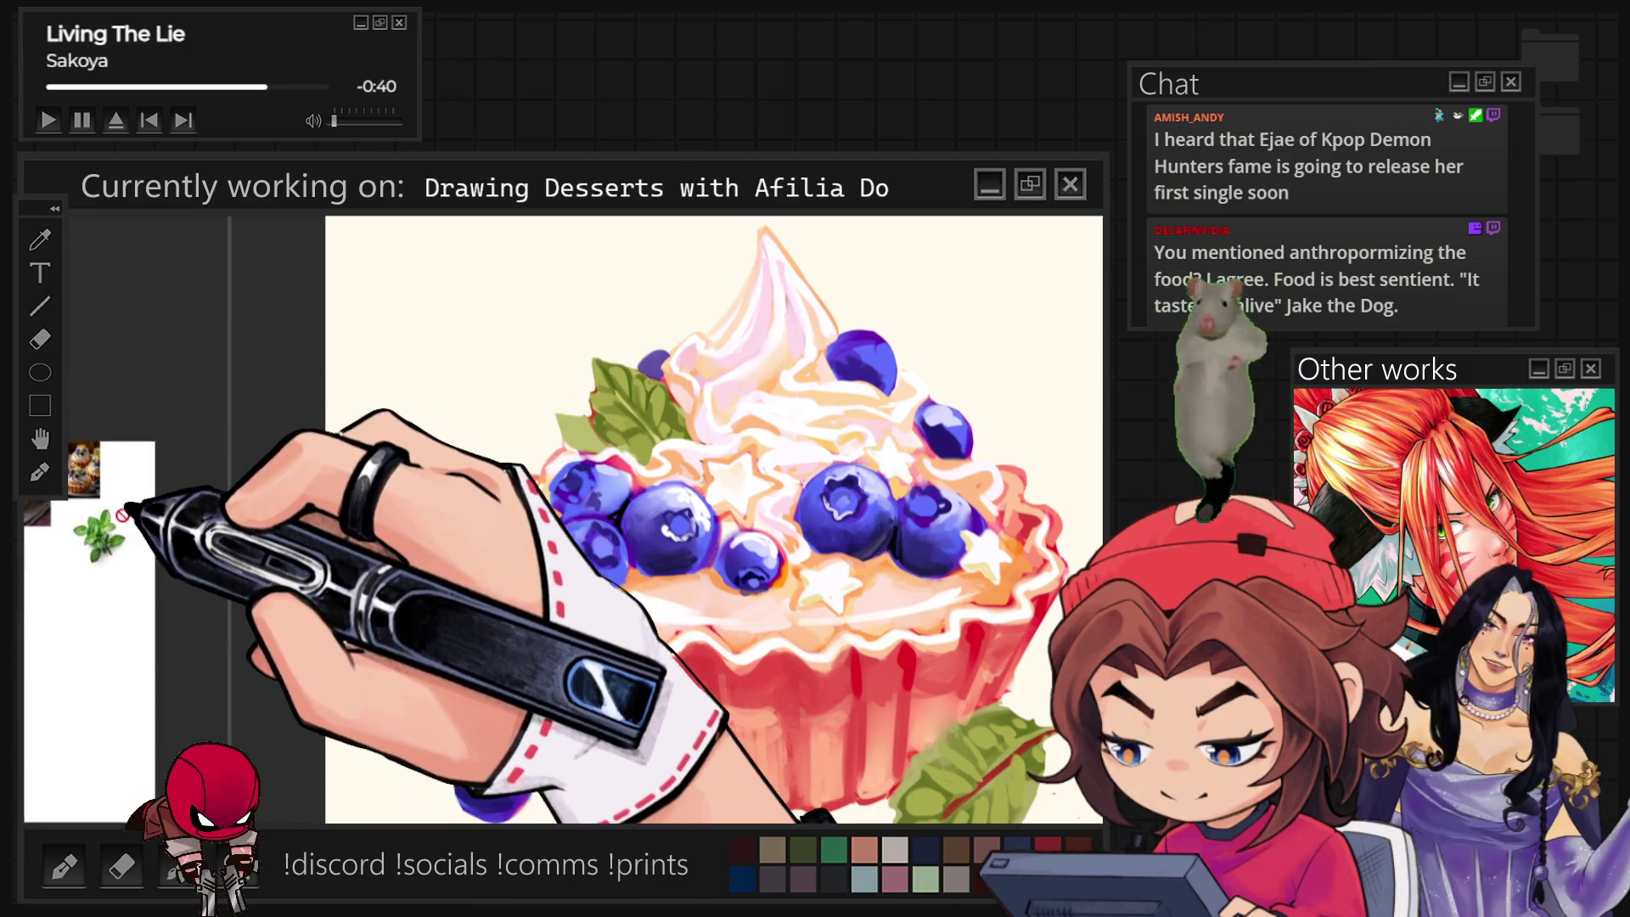
{"action": "scroll", "coordinate": [178, 487], "scroll_direction": "up", "scroll_amount": 2}
{"action": "scroll", "coordinate": [153, 485], "scroll_direction": "up", "scroll_amount": 2}
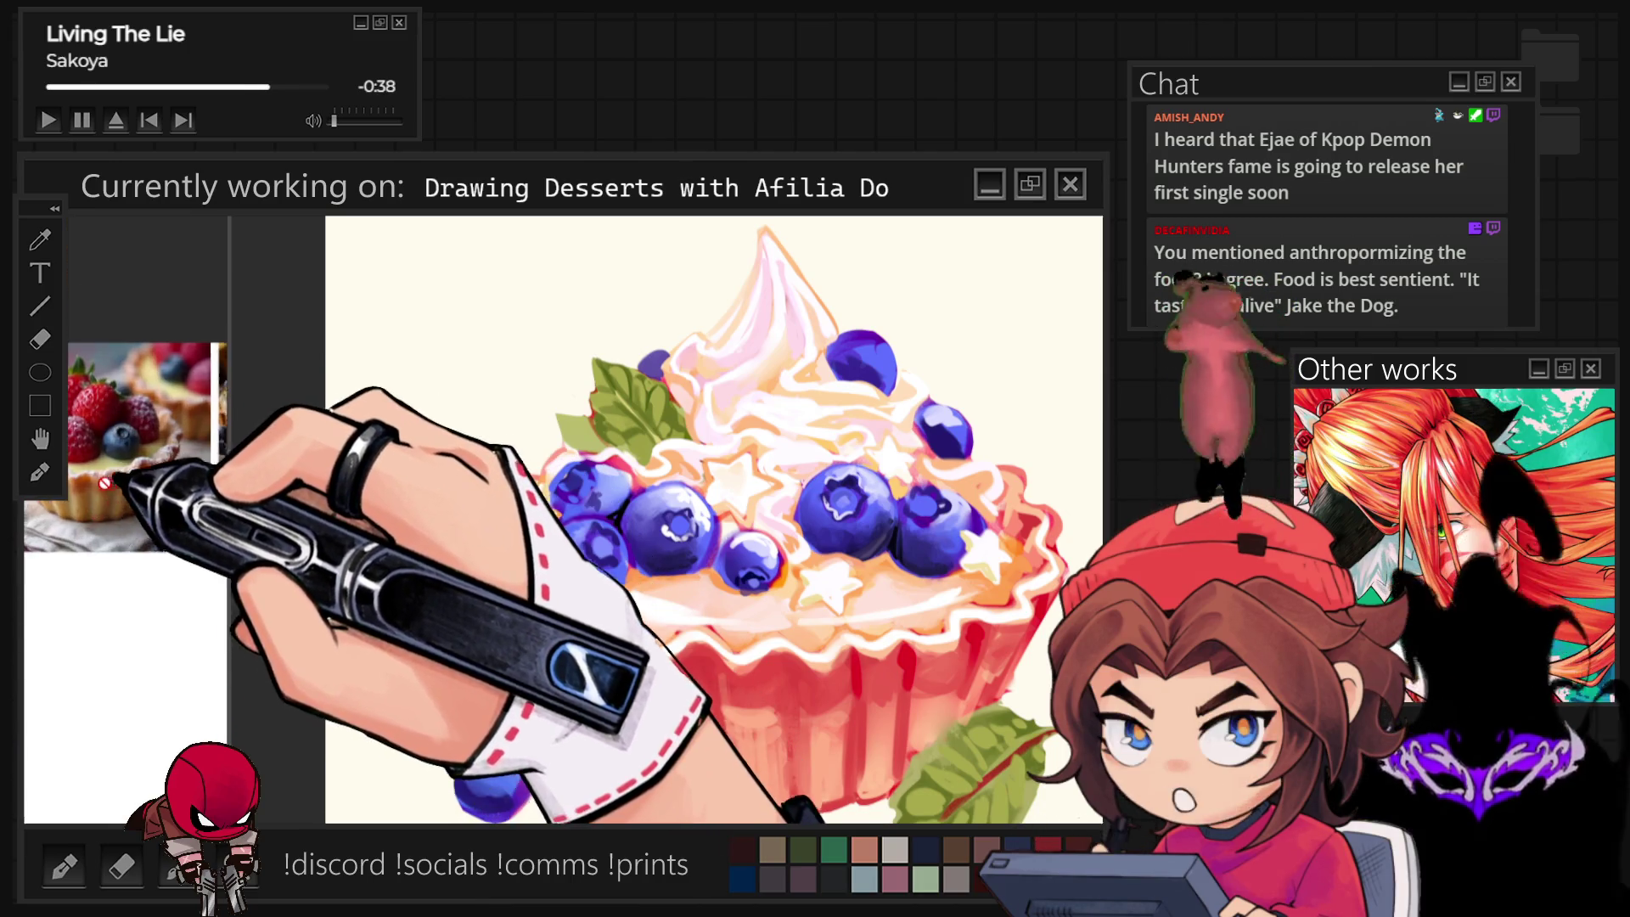
{"action": "scroll", "coordinate": [131, 485], "scroll_direction": "up", "scroll_amount": 2}
{"action": "scroll", "coordinate": [173, 535], "scroll_direction": "up", "scroll_amount": 2}
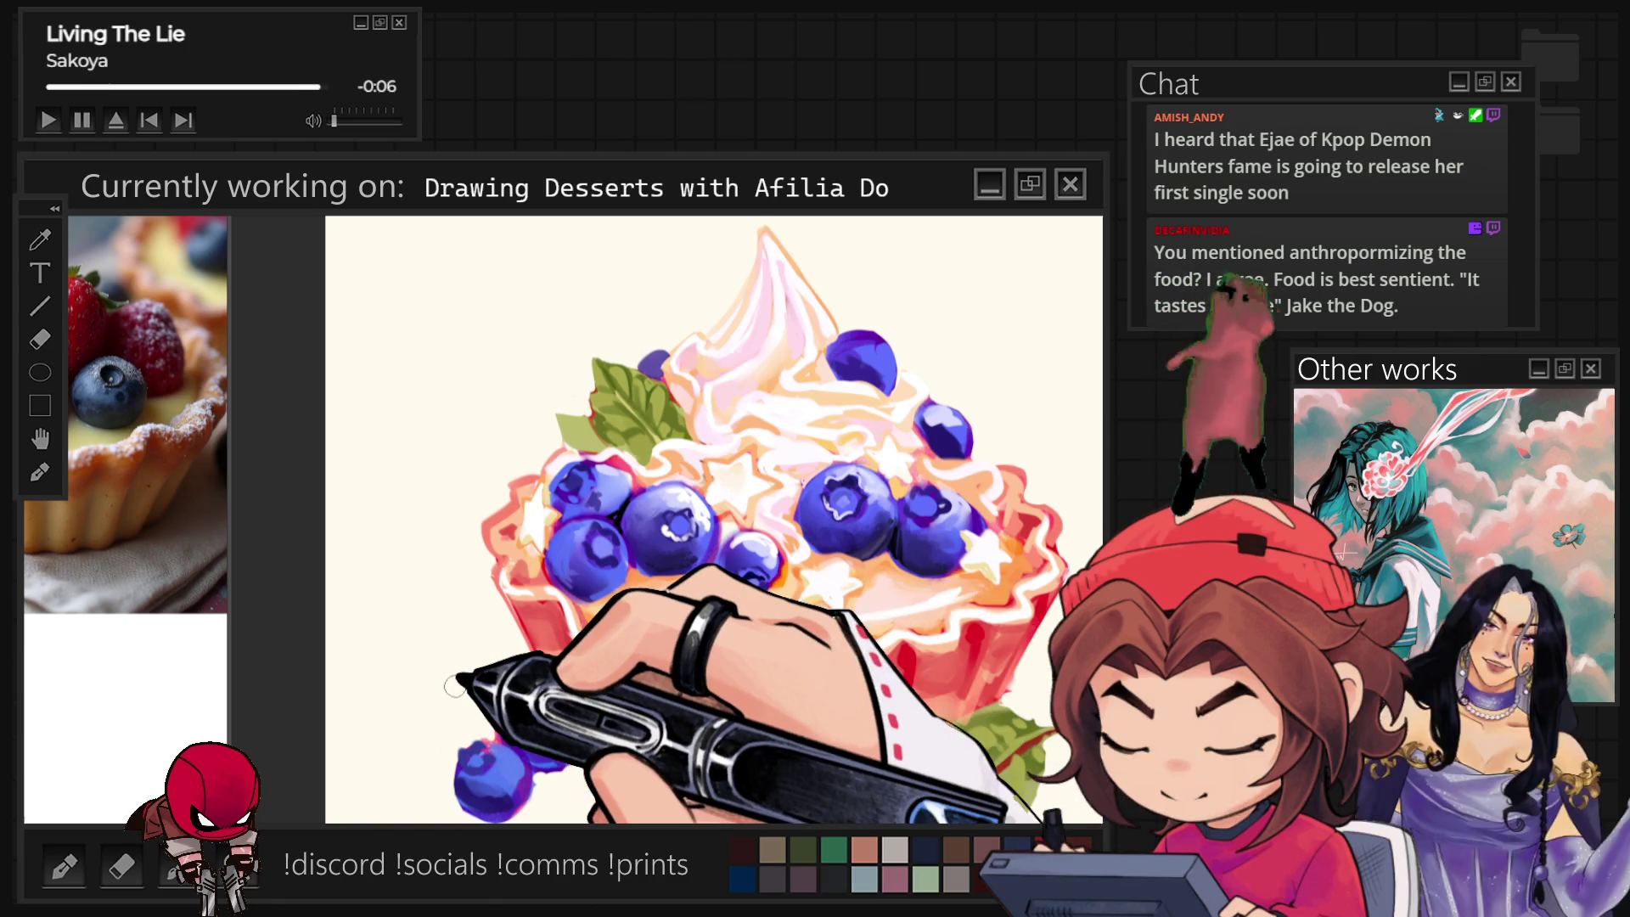
Enlarge the brush and zoom out to see the whole illustration.
{"action": "key", "text": "bracketright"}
{"action": "key", "text": "bracketright"}
{"action": "key", "text": "bracketright"}
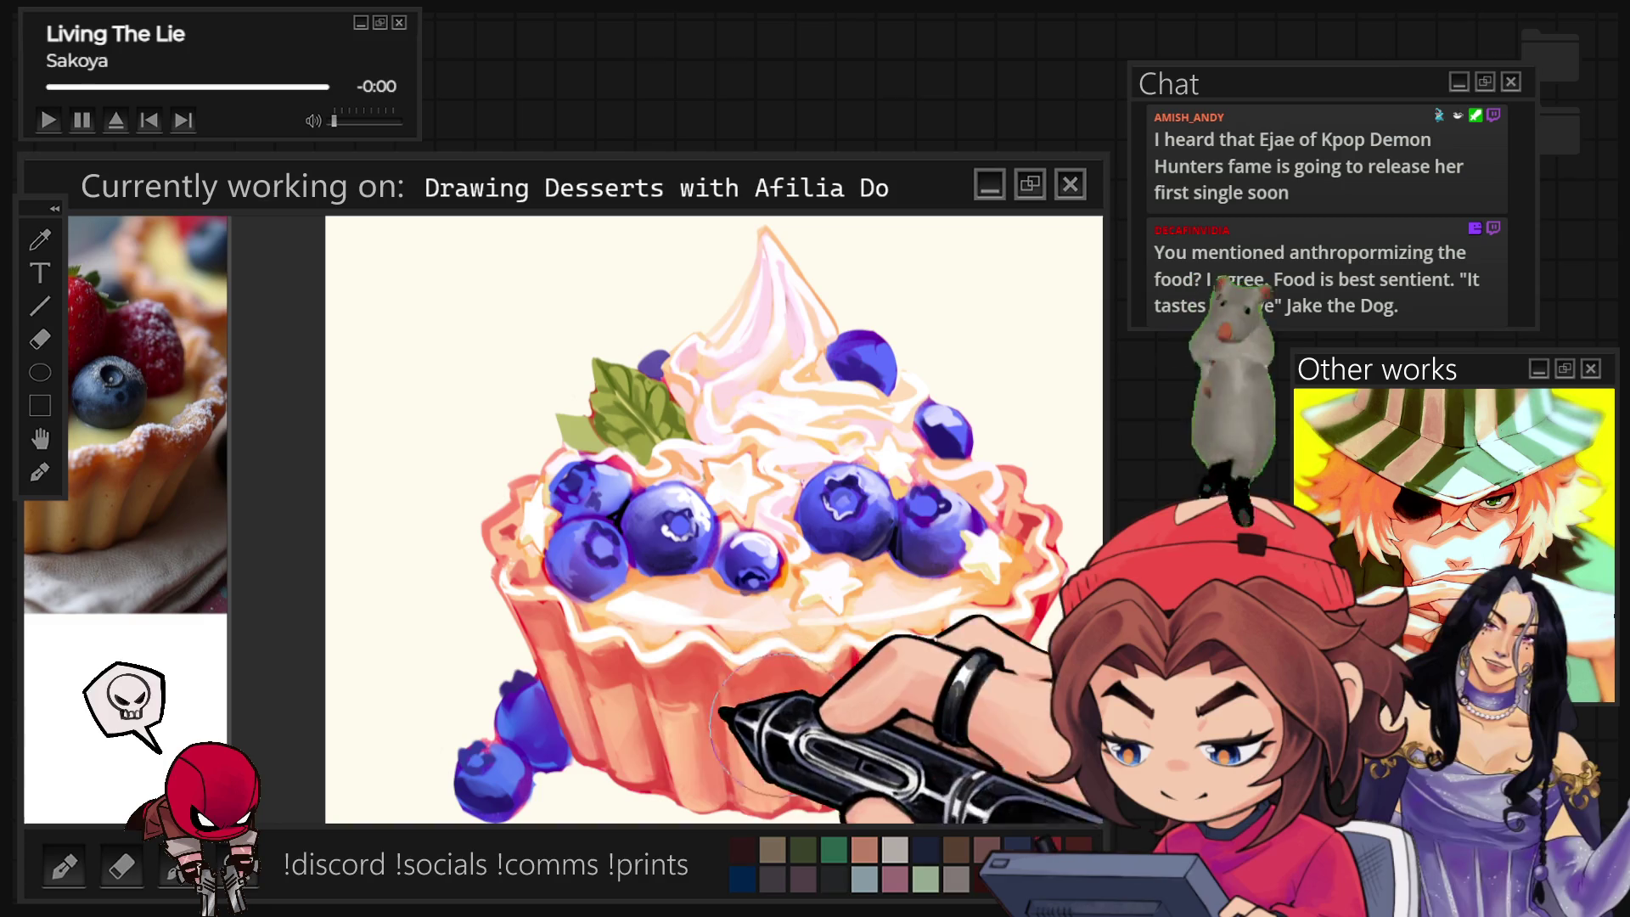
{"action": "key", "text": "minus"}
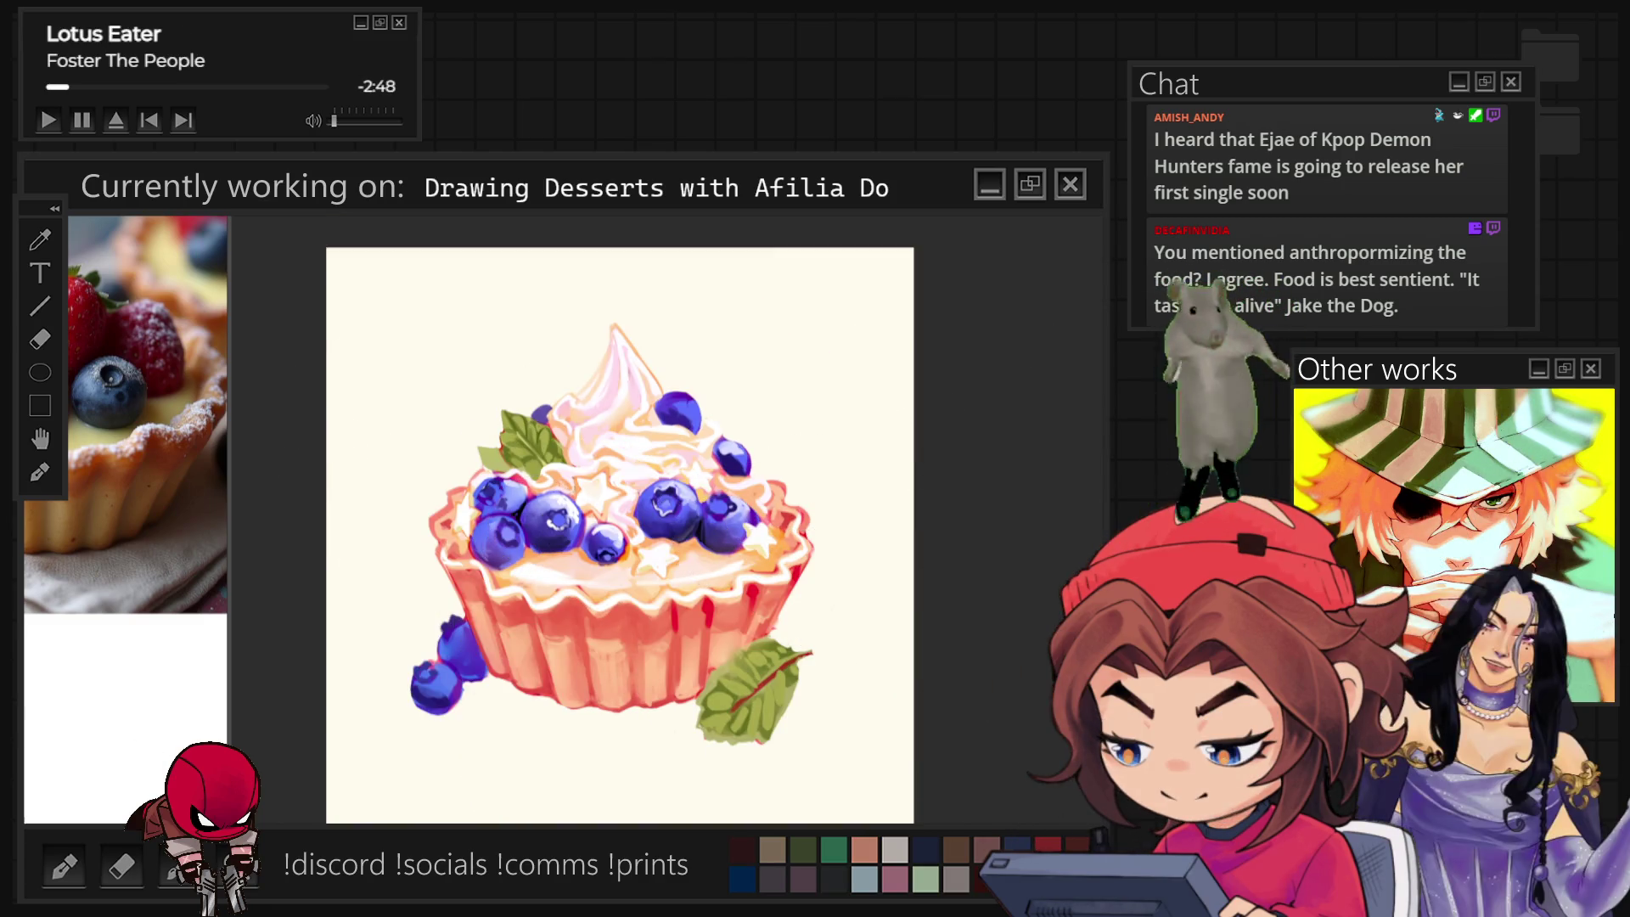
Undo and redo the red shading to compare, then paint a blueberry near the cream tip.
{"action": "key", "text": "ctrl+z"}
{"action": "key", "text": "ctrl+shift+z"}
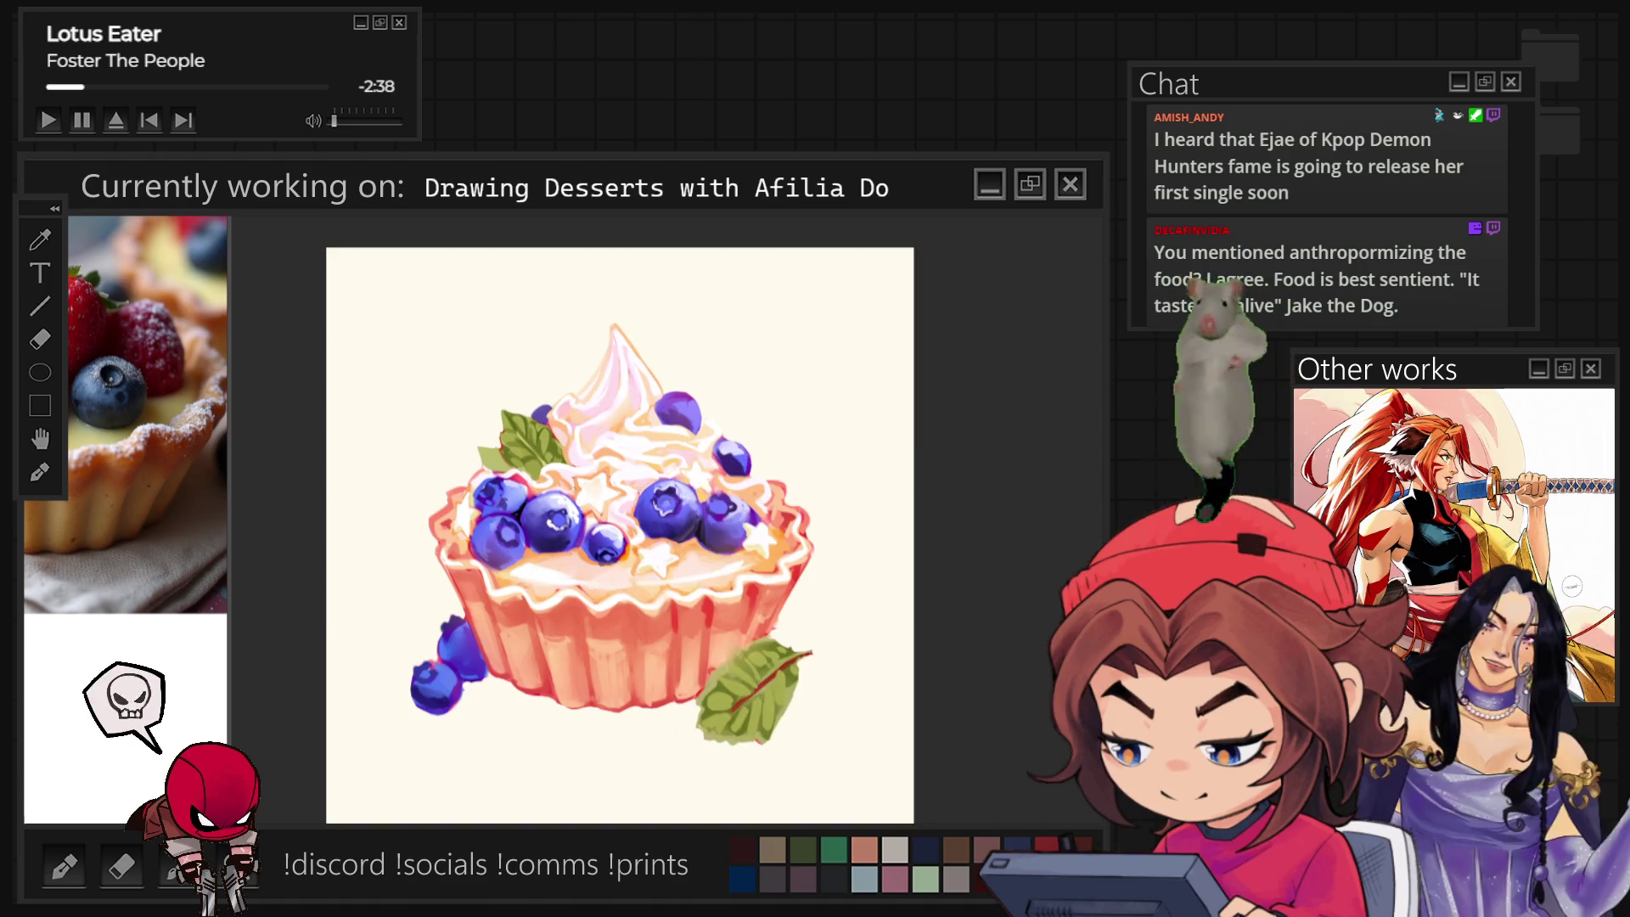
{"action": "scroll", "coordinate": [585, 340], "scroll_direction": "up", "scroll_amount": 2}
{"action": "scroll", "coordinate": [584, 339], "scroll_direction": "up", "scroll_amount": 2}
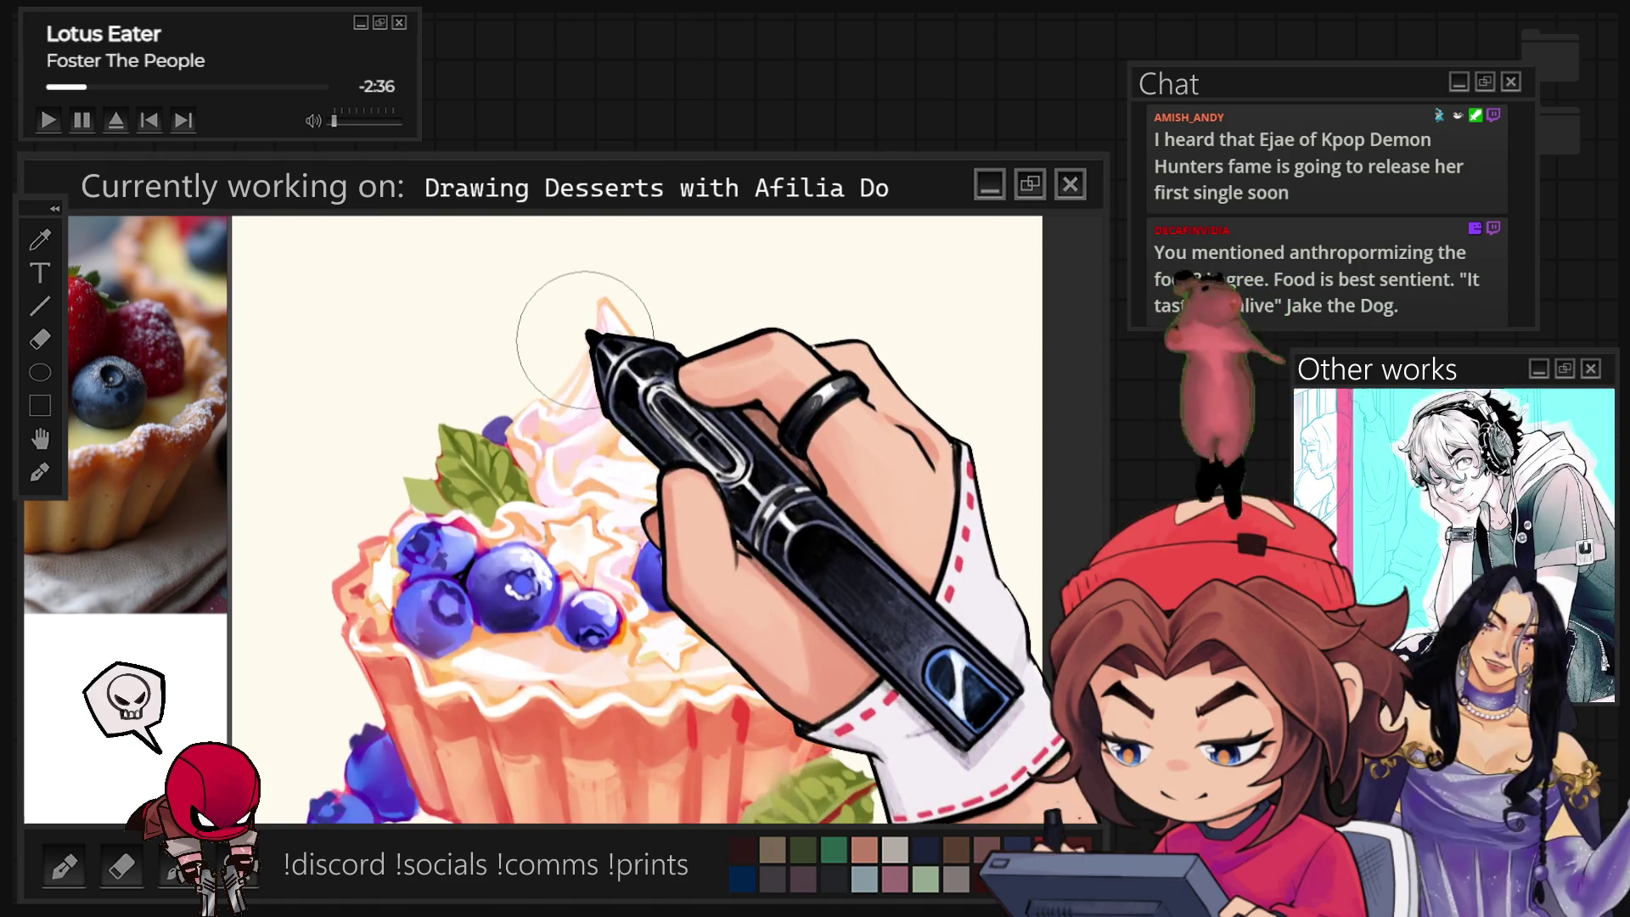
{"action": "scroll", "coordinate": [584, 341], "scroll_direction": "up", "scroll_amount": 2}
{"action": "scroll", "coordinate": [617, 635], "scroll_direction": "up", "scroll_amount": 1}
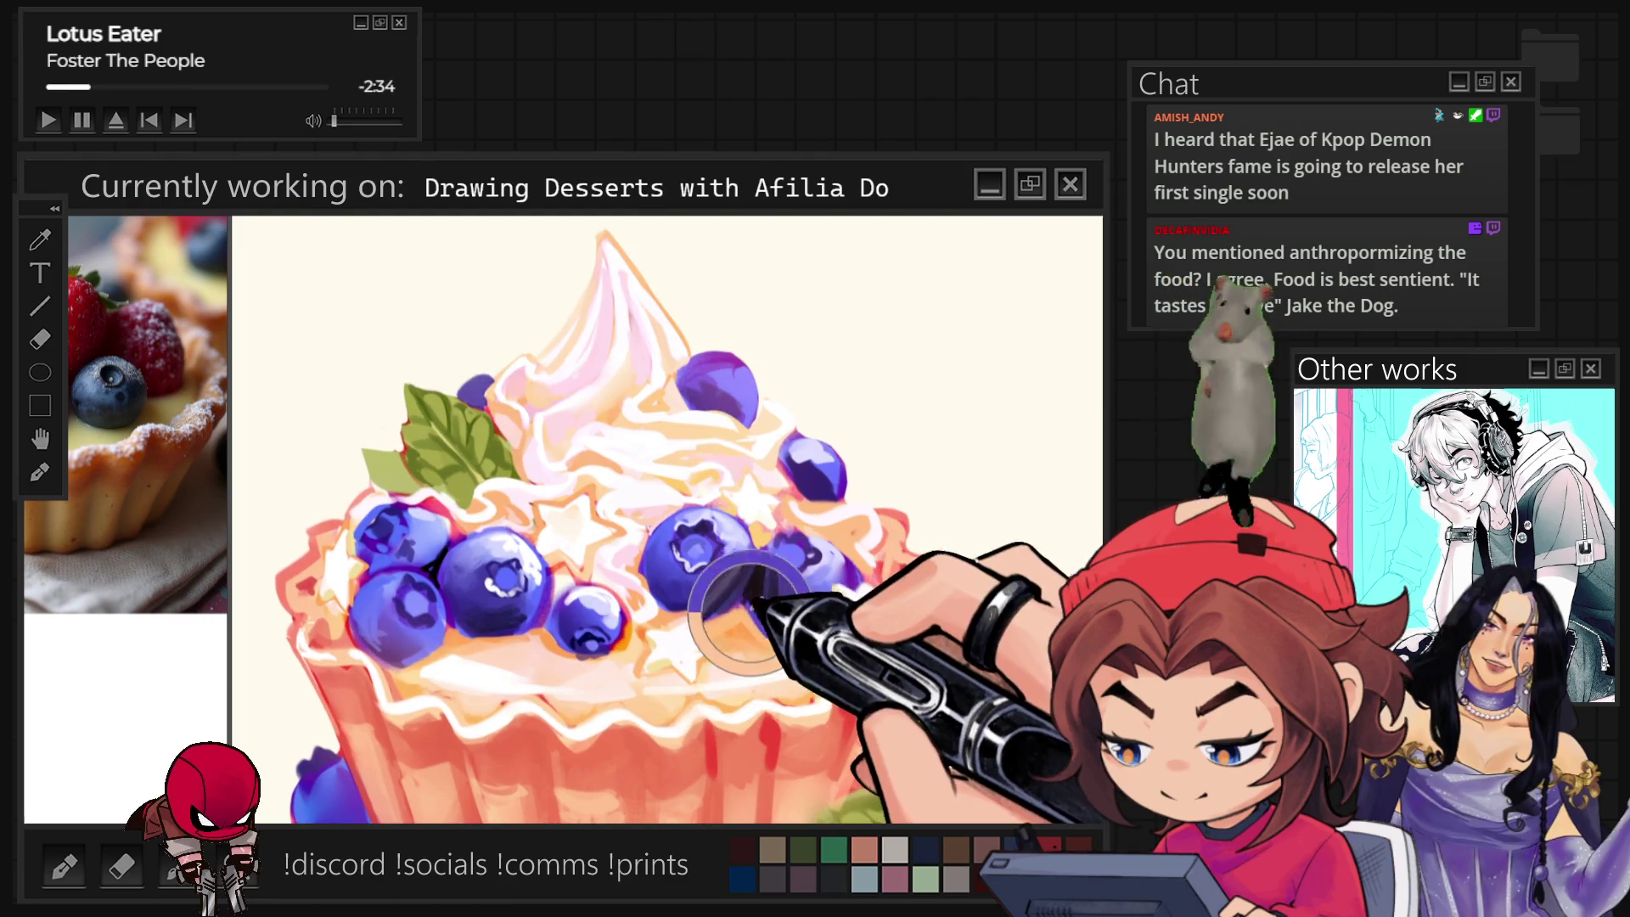
{"action": "left_click_drag", "start_coordinate": [666, 353], "coordinate": [679, 370]}
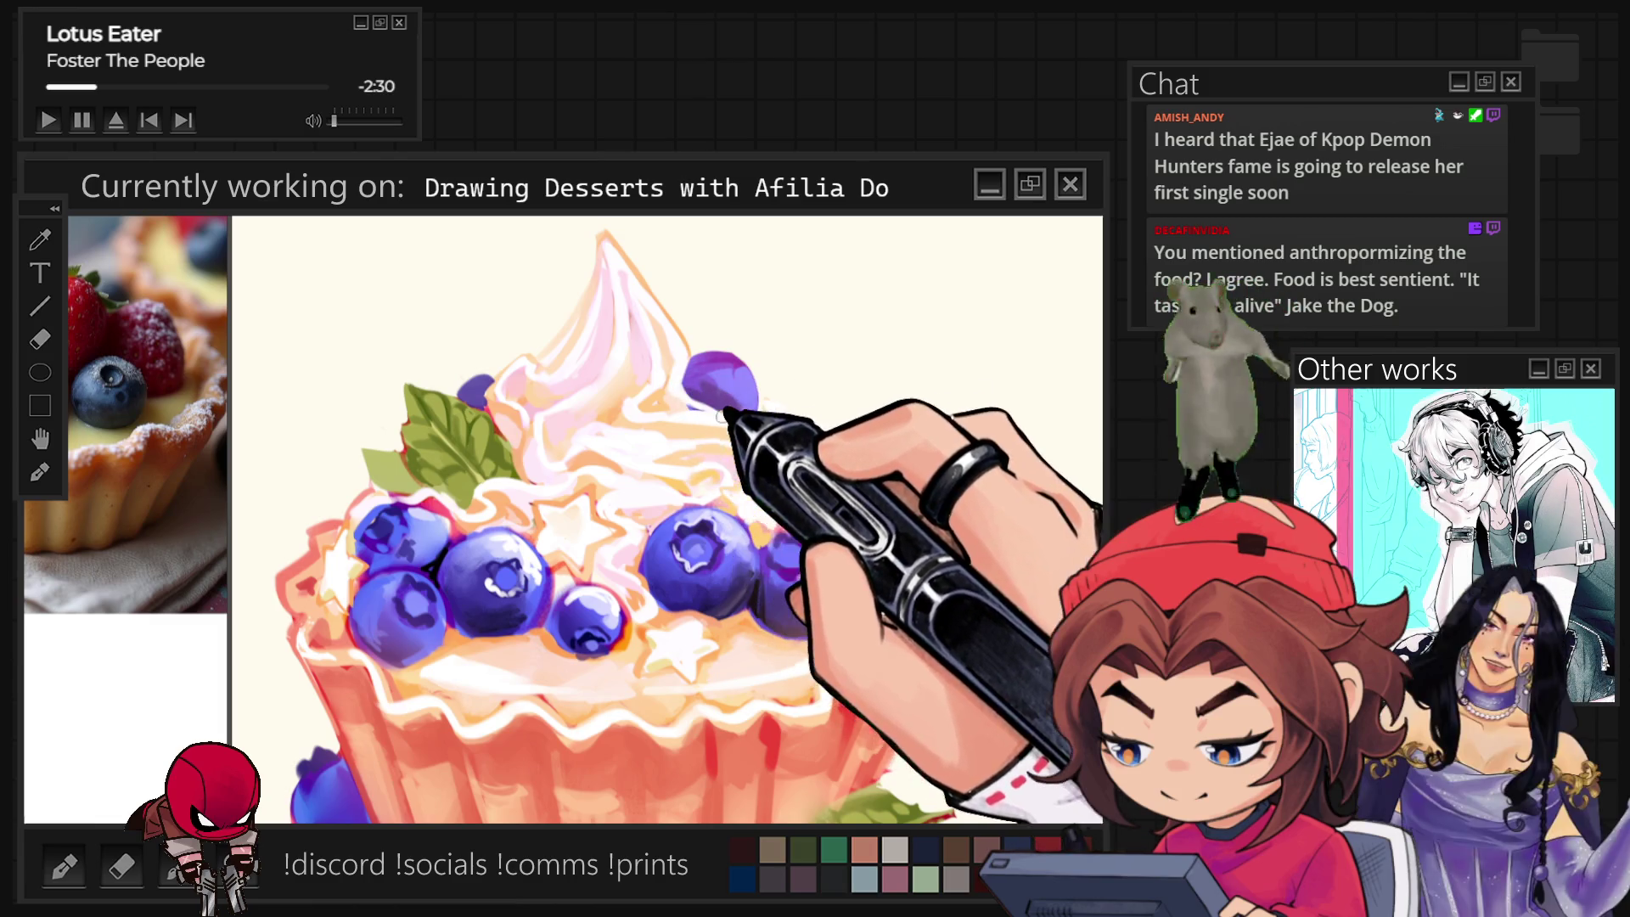